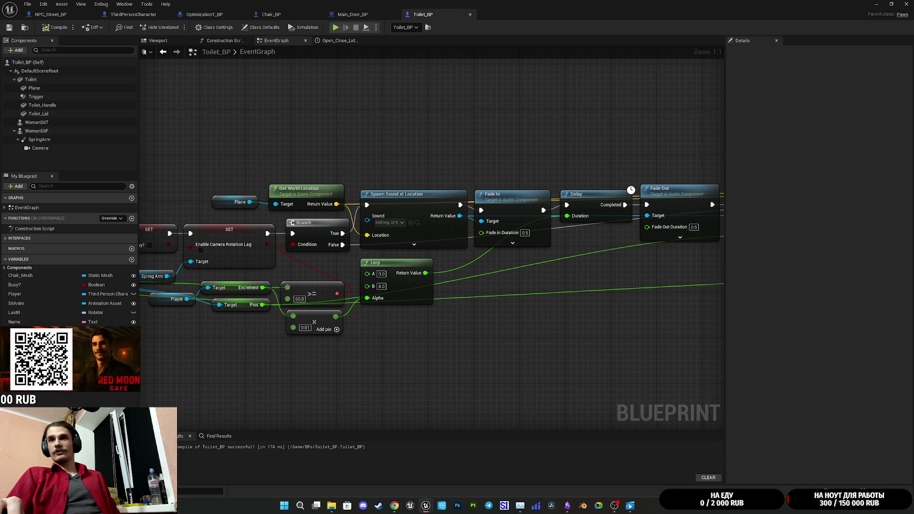
Pan through Toilet_BP's event graph to the earlier SET nodes and save the blueprint
left_click(624, 366)
left_click_drag(261, 124, 427, 133)
left_click(10, 27)
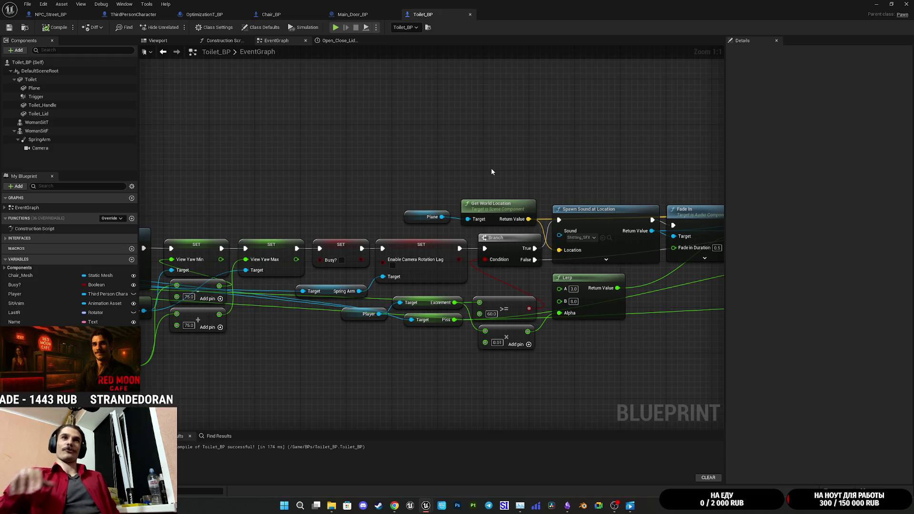
left_click_drag(561, 153, 448, 154)
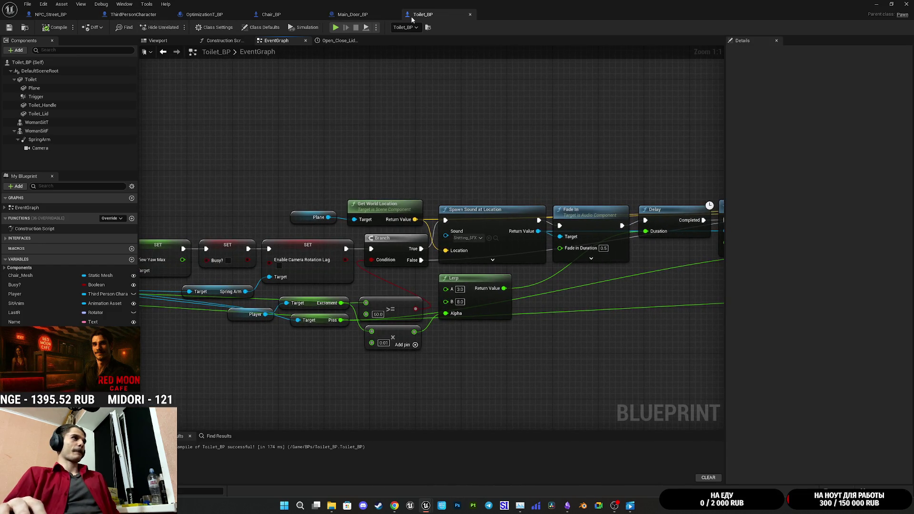
left_click(367, 14)
left_click(411, 15)
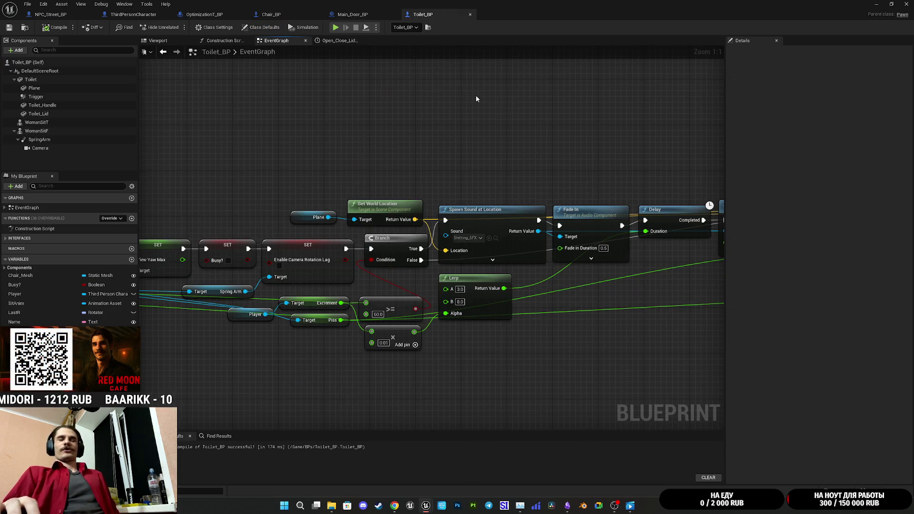
Nudge the Fade In node upward, review both Spawn Sound chains, then switch to Main_Door_BP
mouse_move(572, 132)
left_mouse_down()
mouse_move(499, 138)
mouse_move(514, 151)
mouse_move(423, 153)
left_mouse_up()
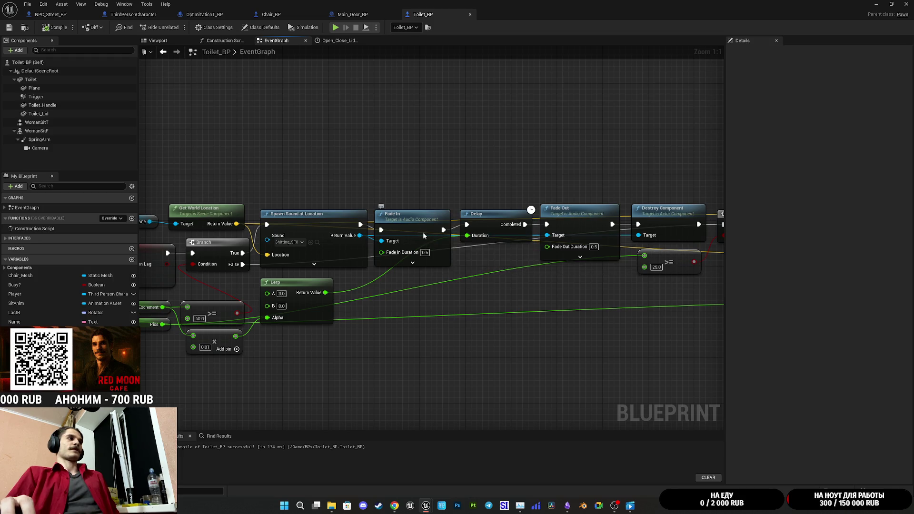
left_click_drag(422, 232, 426, 224)
left_click(492, 271)
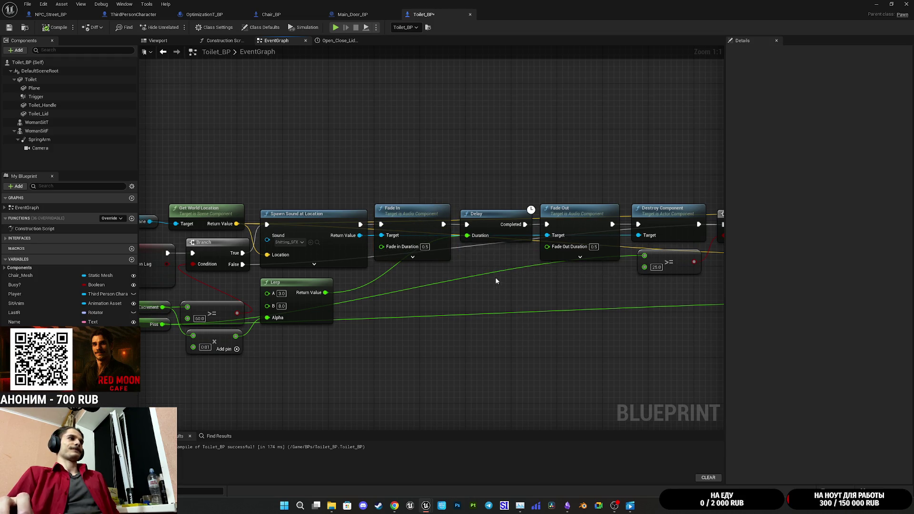
left_click_drag(493, 271, 281, 245)
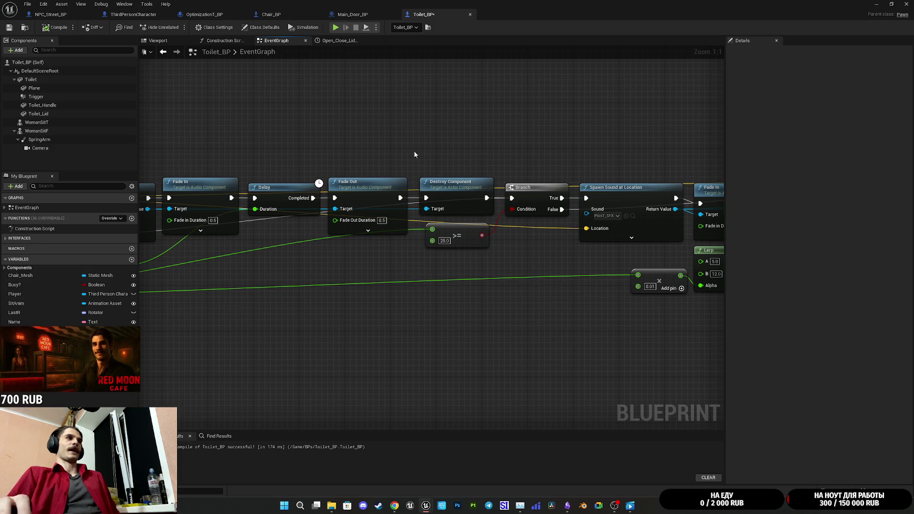
left_click_drag(413, 150, 440, 121)
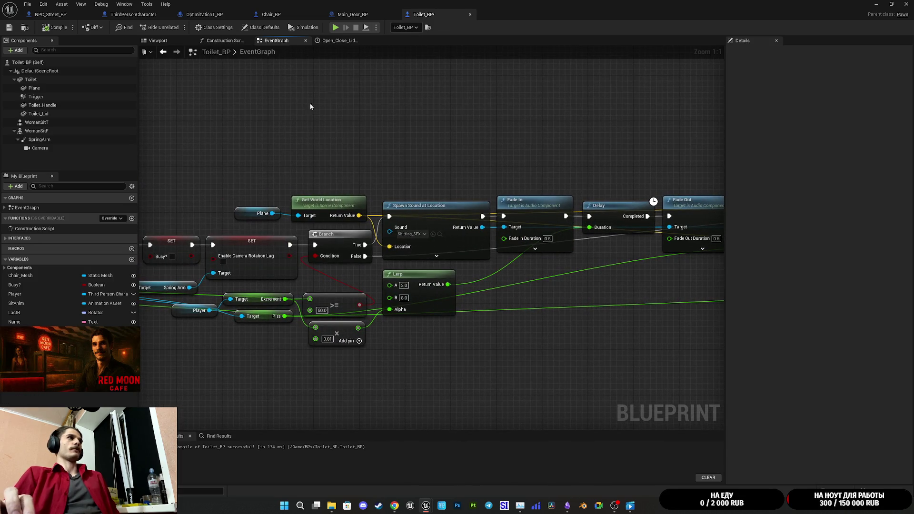
left_click(354, 15)
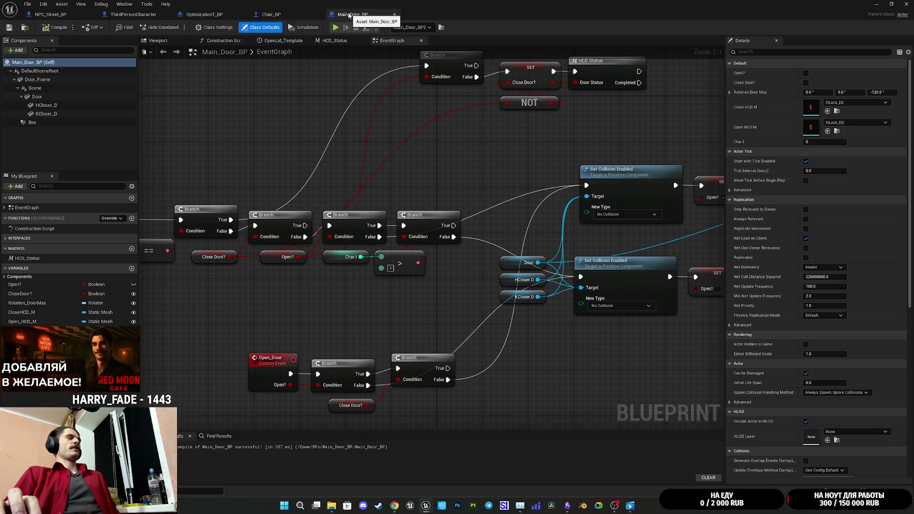
Close Main_Door_BP and Chair_BP, skim OptimizationT_BP and ThirdPersonCharacter, then switch to NPC_Street_BP
left_click(394, 15)
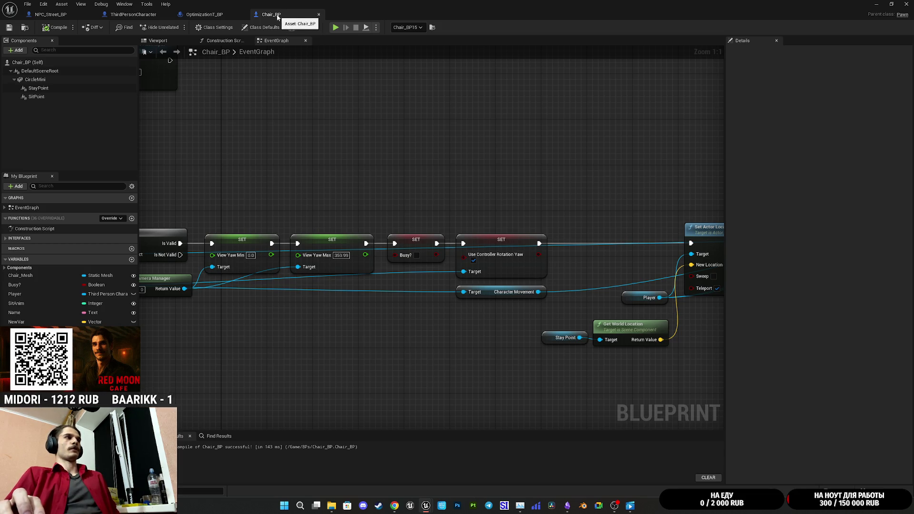
middle_click(277, 18)
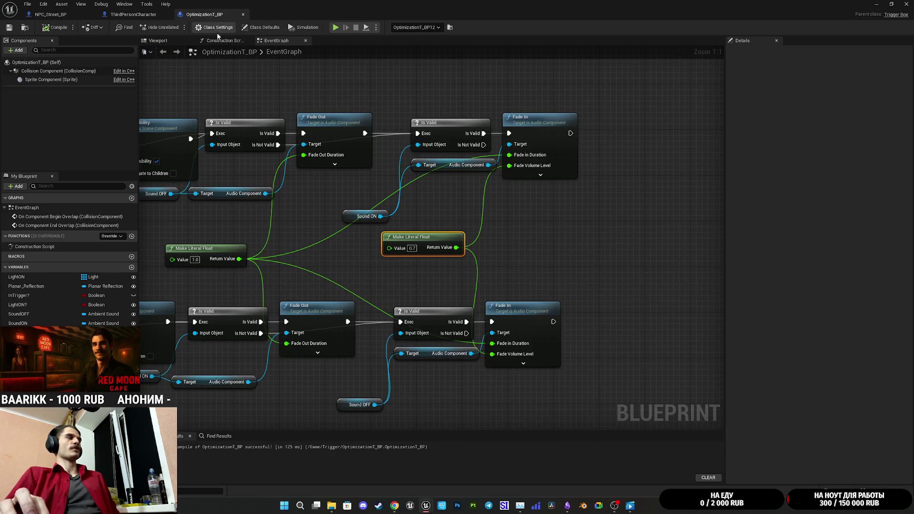
mouse_move(267, 85)
left_mouse_down()
mouse_move(359, 81)
mouse_move(557, 106)
mouse_move(337, 84)
mouse_move(382, 86)
left_mouse_up()
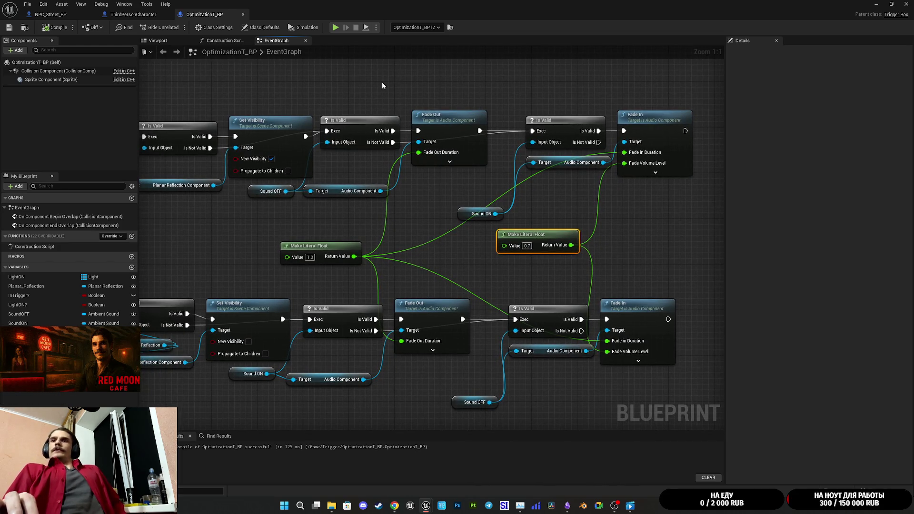
left_click_drag(429, 91, 532, 85)
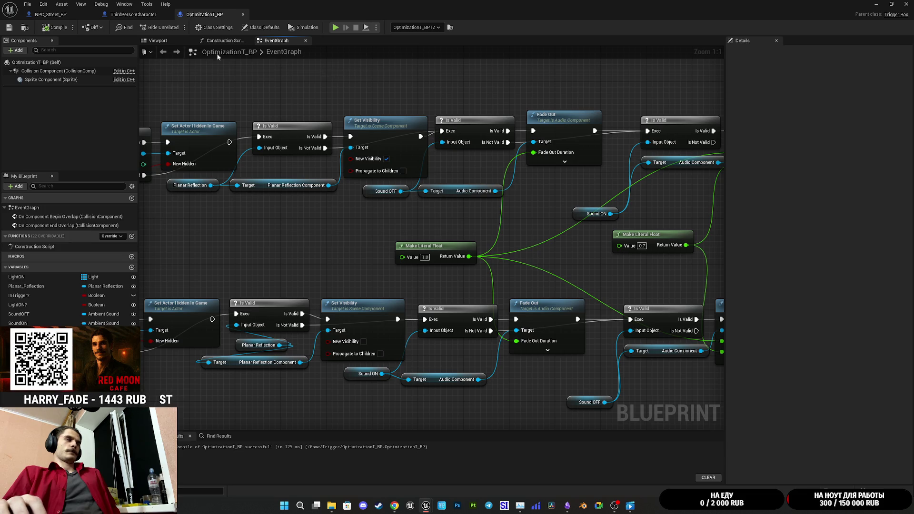
left_click(134, 14)
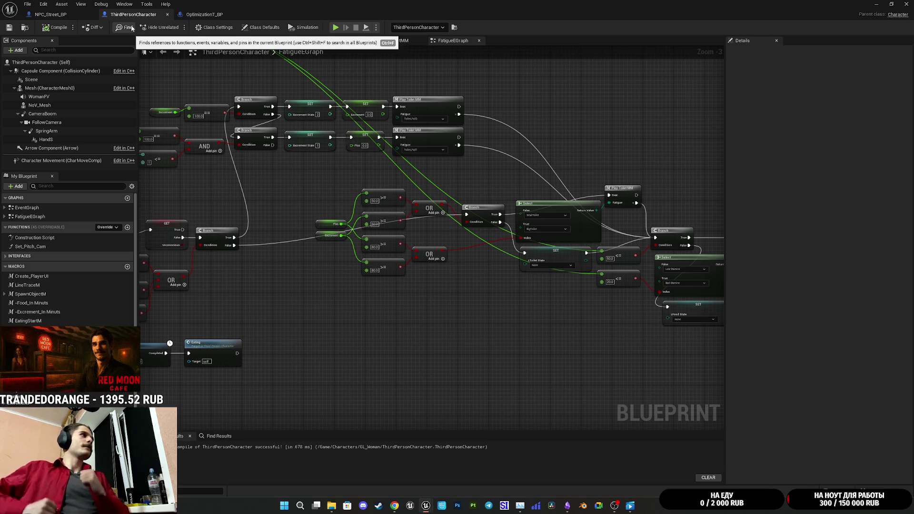
left_click(50, 14)
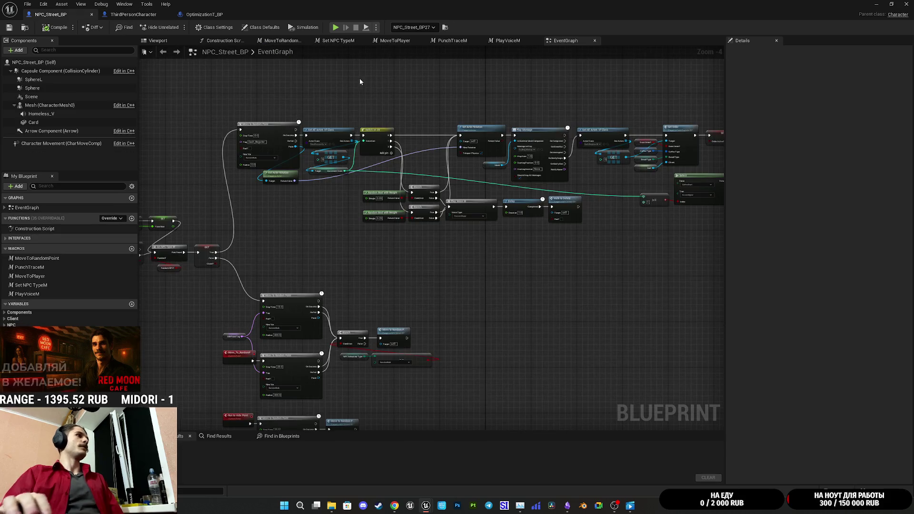
Minimize the Blueprint editor to reveal the ThirdPersonExampleMap level viewport
left_click(876, 4)
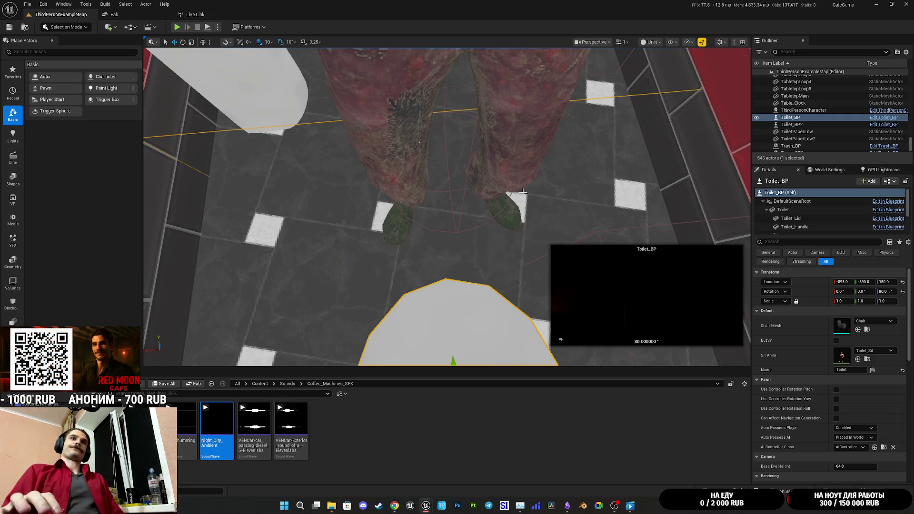
Fly through the park to the Red Moon Cafe wall and frame the Toilet_BP actor
mouse_move(543, 195)
left_mouse_down()
mouse_move(547, 309)
mouse_move(547, 285)
mouse_move(533, 276)
mouse_move(502, 285)
mouse_move(526, 283)
left_mouse_up()
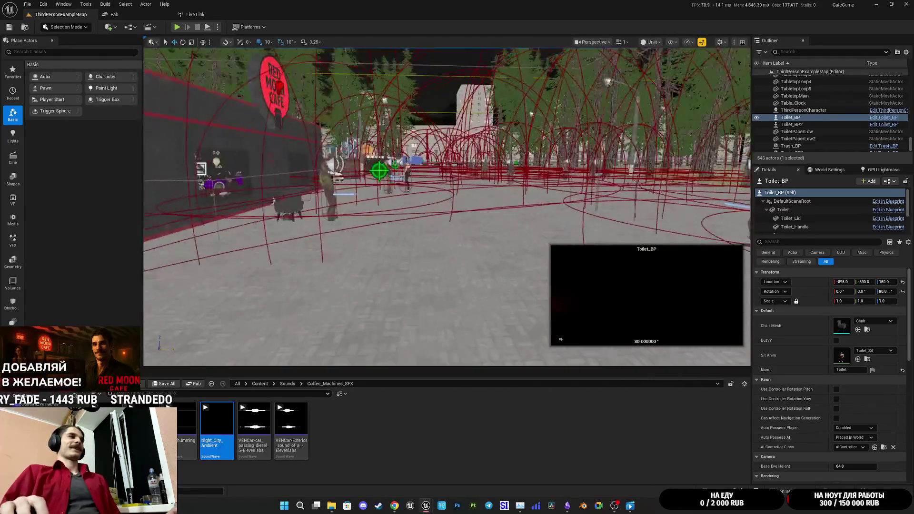
left_click_drag(526, 283, 530, 283)
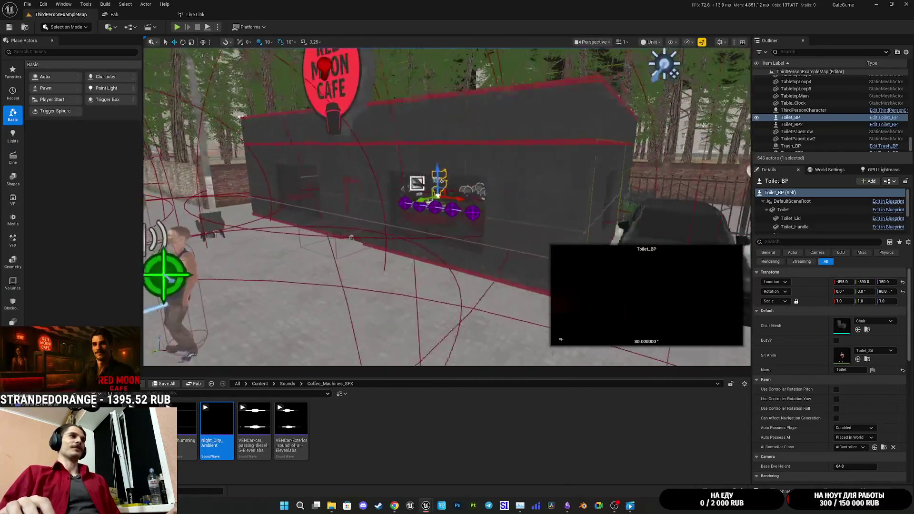
left_click_drag(530, 283, 540, 283)
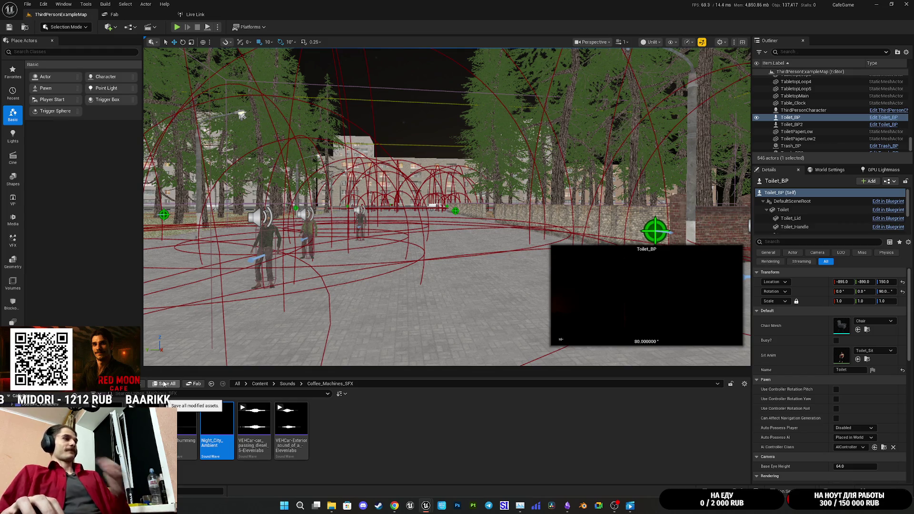
mouse_move(447, 286)
left_mouse_down()
mouse_move(447, 209)
mouse_move(361, 224)
mouse_move(390, 223)
left_mouse_up()
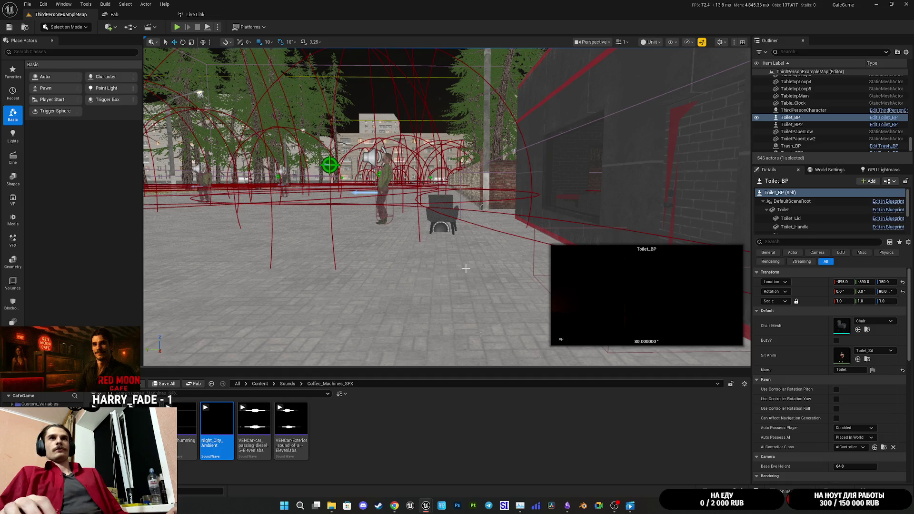
left_click_drag(466, 268, 452, 333)
key("f")
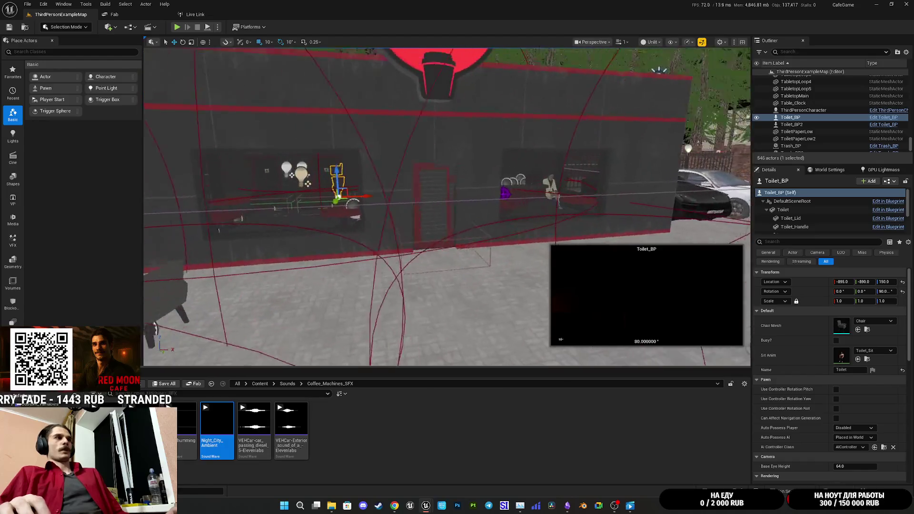
Turn the view toward the plaza, then bring Obsidian's 'План на сегодня' note forward
mouse_move(447, 214)
left_mouse_down()
mouse_move(367, 240)
mouse_move(363, 231)
left_mouse_up()
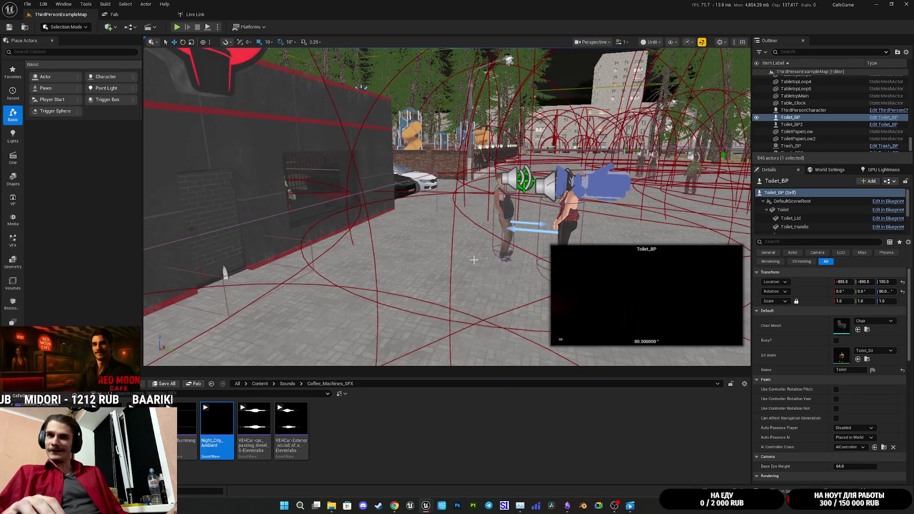
left_click_drag(363, 231, 361, 227)
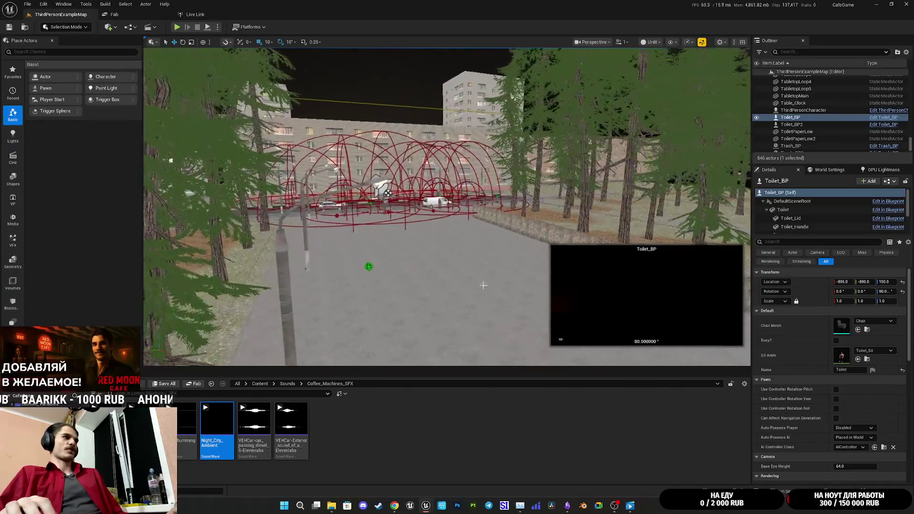
mouse_move(567, 506)
left_click(562, 476)
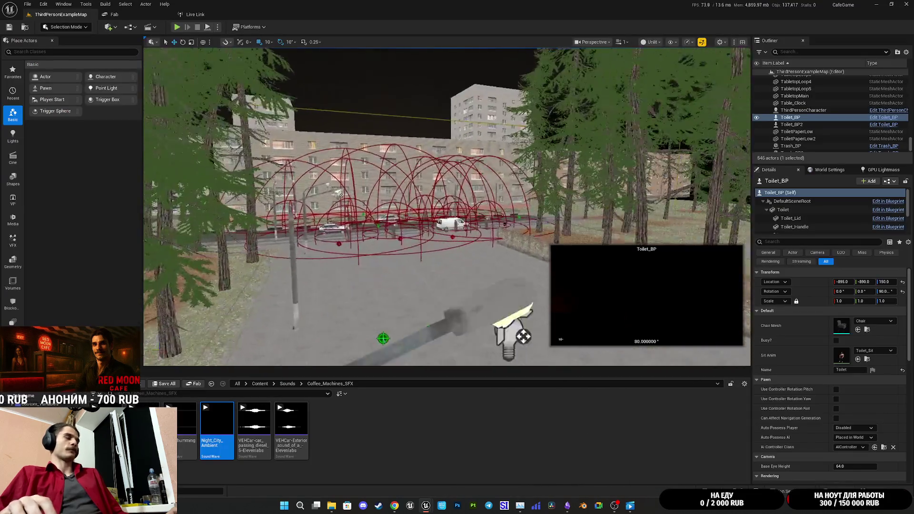
Back in Unreal, turn toward the buildings and return the Content Browser to the Content folder
mouse_move(499, 327)
left_mouse_down()
mouse_move(438, 326)
mouse_move(438, 296)
mouse_move(464, 264)
left_mouse_up()
left_click(260, 383)
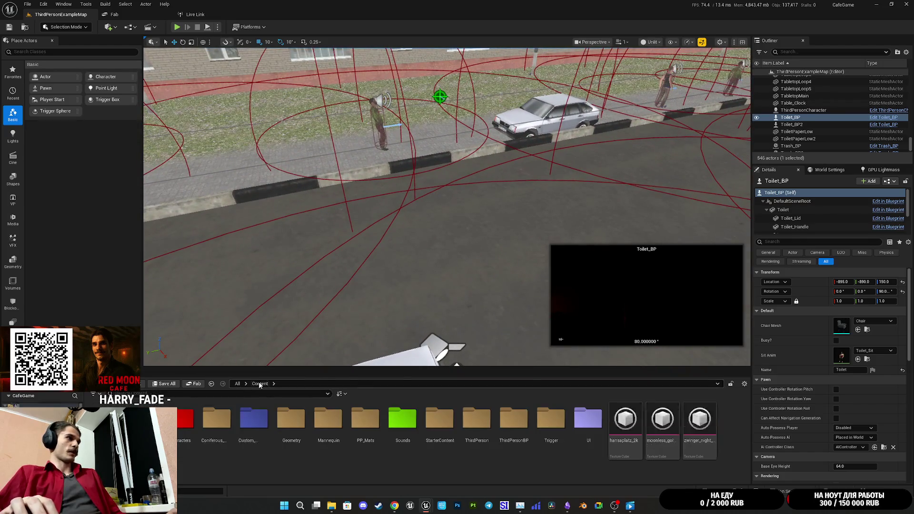
Peek into the BPs folder, return to Content, and look down over the cars on the road
left_click_drag(366, 306, 355, 300)
double_click(187, 419)
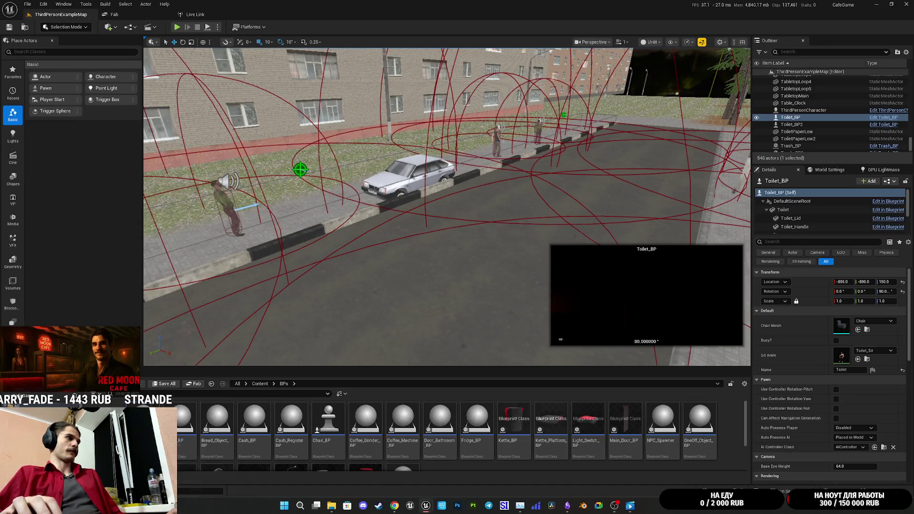
left_click(260, 383)
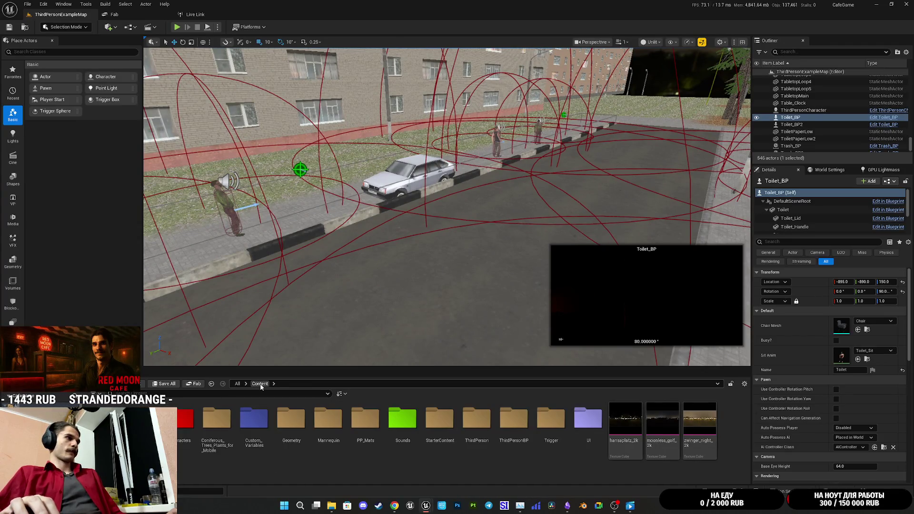
left_click_drag(333, 309, 334, 276)
Filter Place Actors for 'tr' and drag the Trigger Volume into the street
left_click(41, 52)
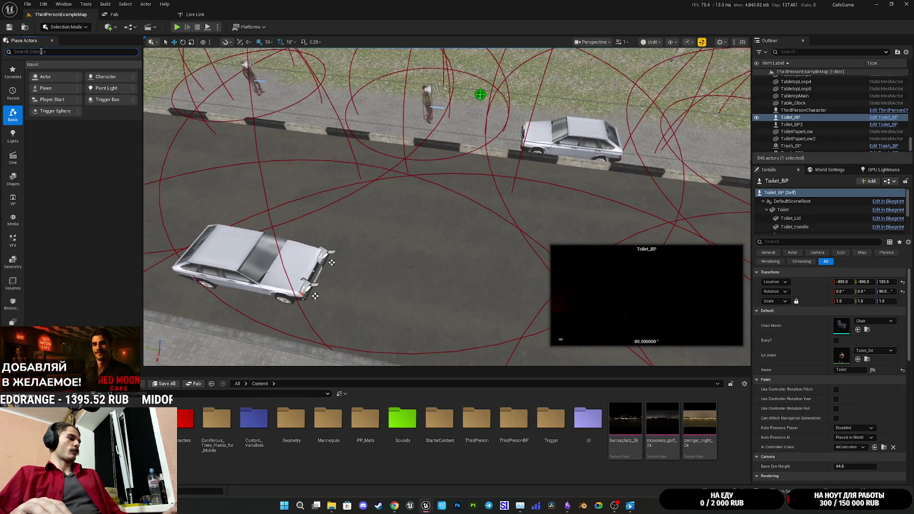
type("tgi")
double_click(16, 52)
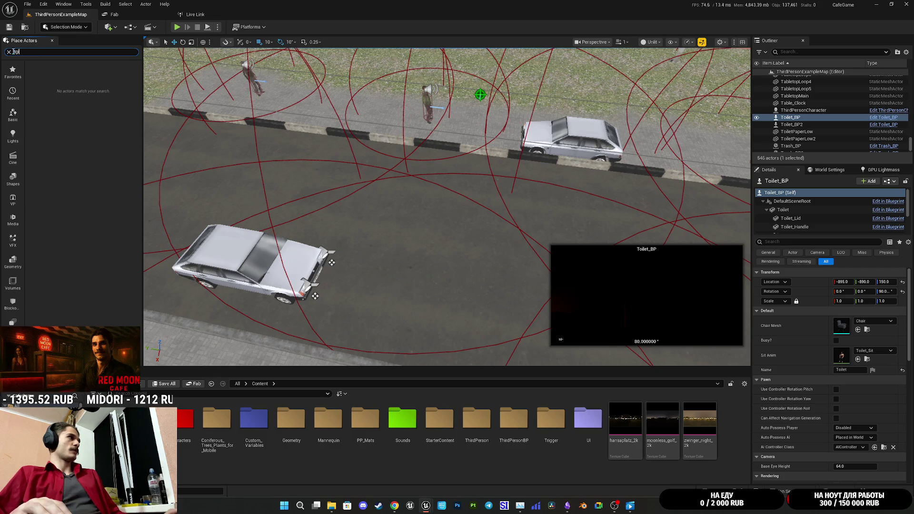
type("r")
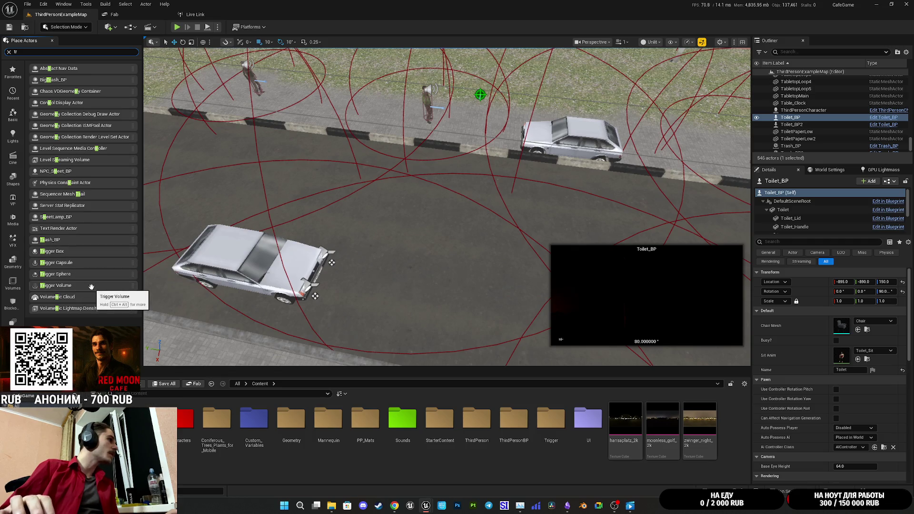
left_click_drag(78, 291, 478, 254)
Frame the new Trigger Volume, reselect it, and orbit down to street level around it
key("f")
right_click(476, 251)
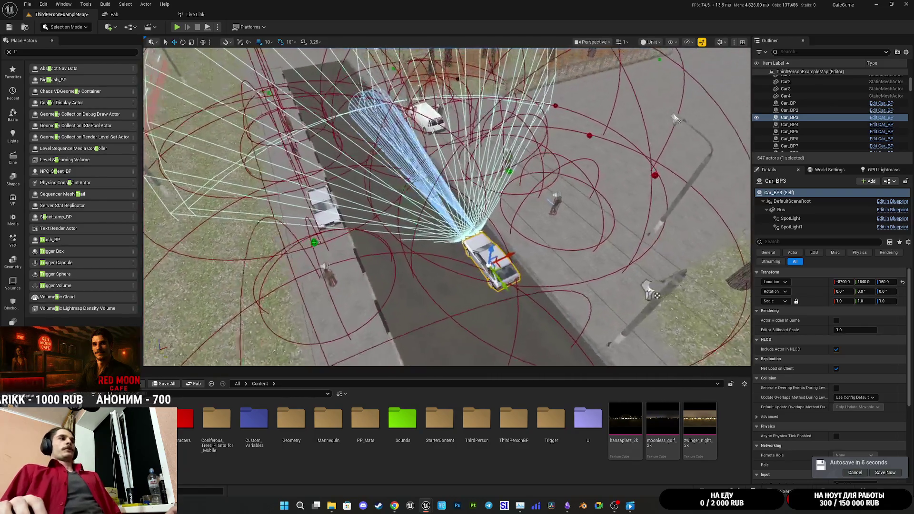
left_click_drag(437, 201, 437, 201)
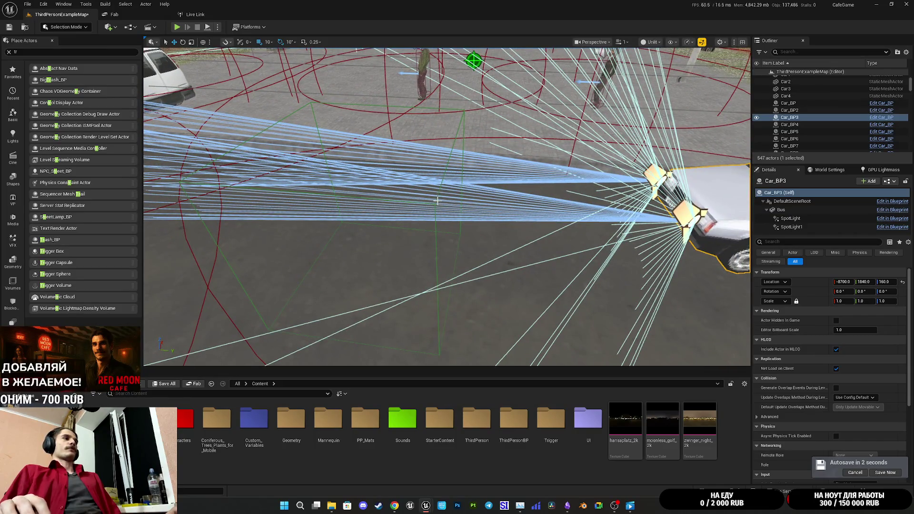
left_click(437, 201)
key("f")
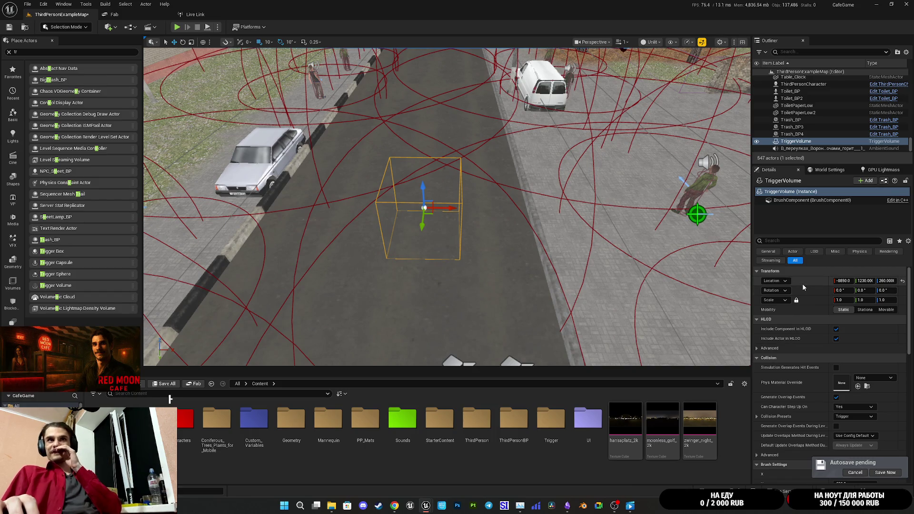
left_click_drag(447, 204, 447, 109)
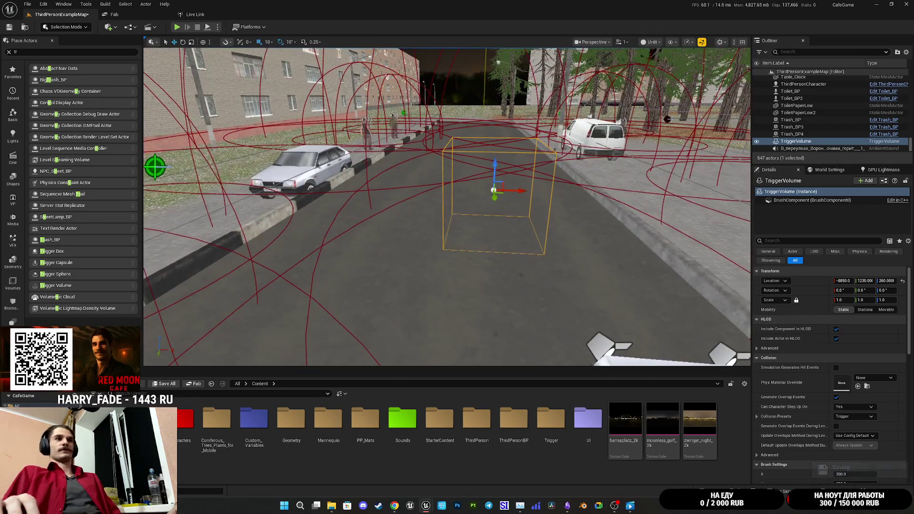
Stretch the Trigger Volume's X and Y brush sizes along the street, nudging it into place
scroll(771, 364, "down", 3)
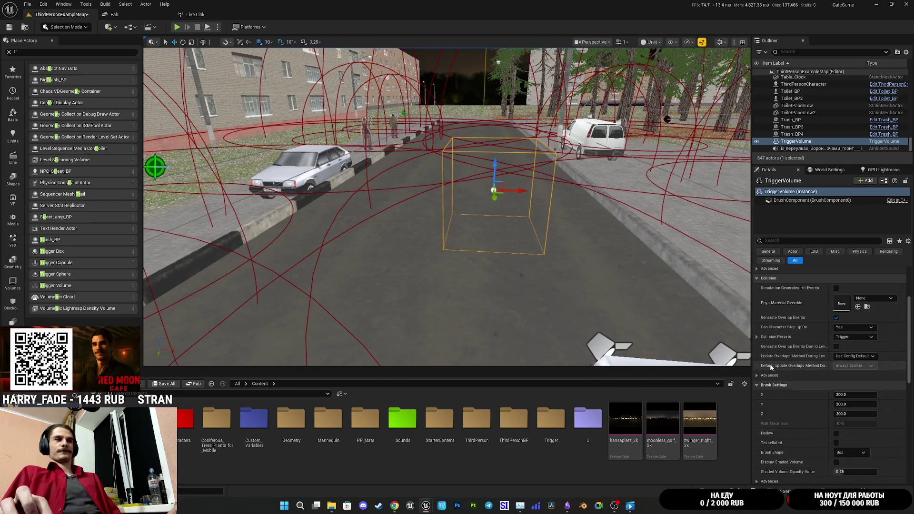
mouse_move(850, 337)
left_mouse_down()
mouse_move(894, 338)
mouse_move(843, 336)
left_mouse_up()
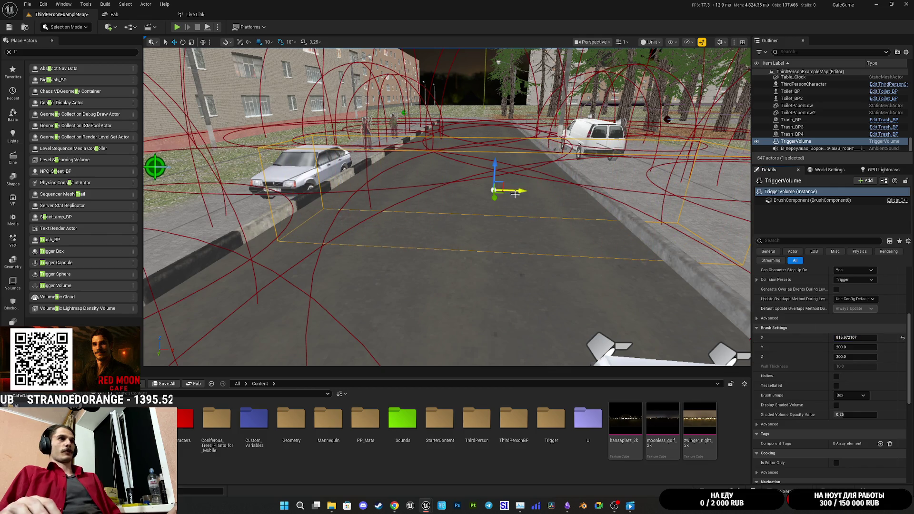
key("s")
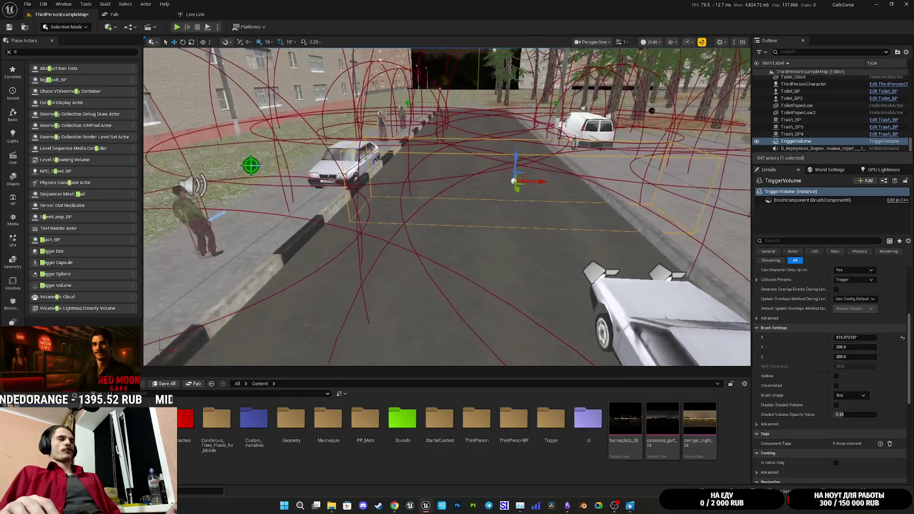
key("s")
left_click_drag(556, 189, 546, 194)
key("s")
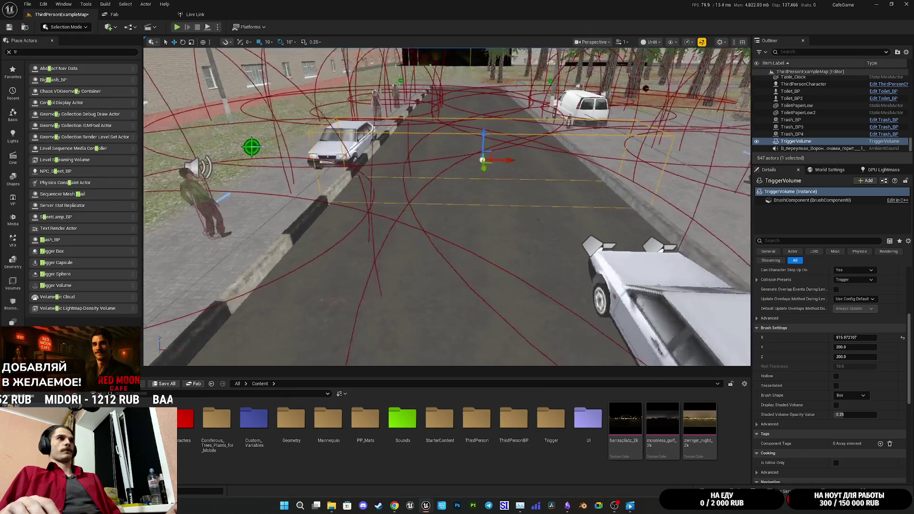
key("w")
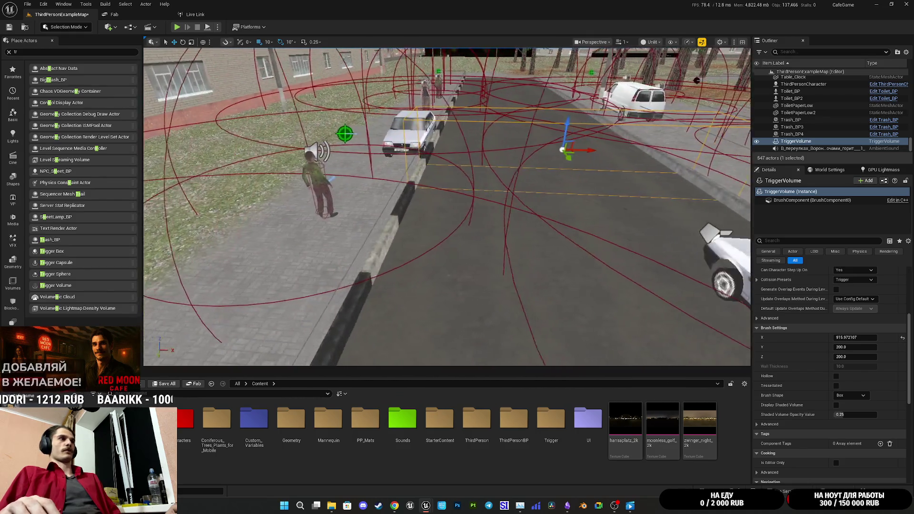
key("s")
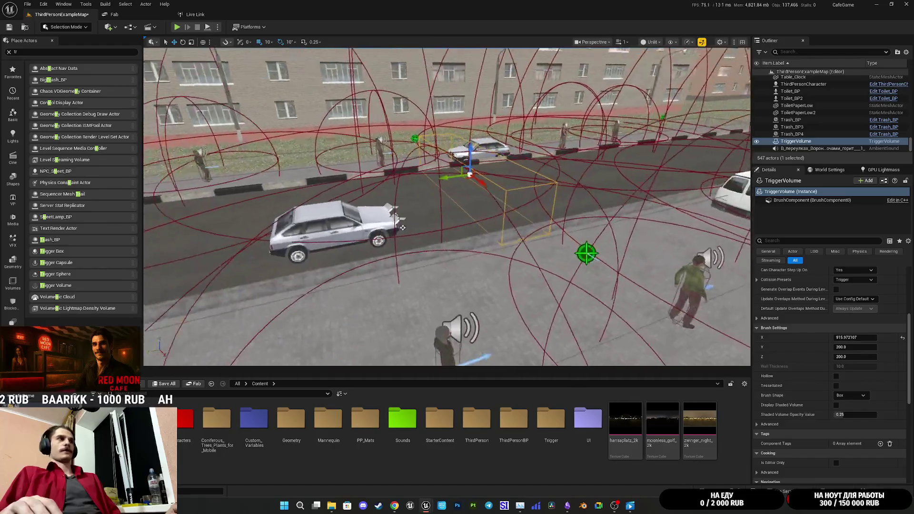
left_click_drag(850, 347, 894, 347)
key("e")
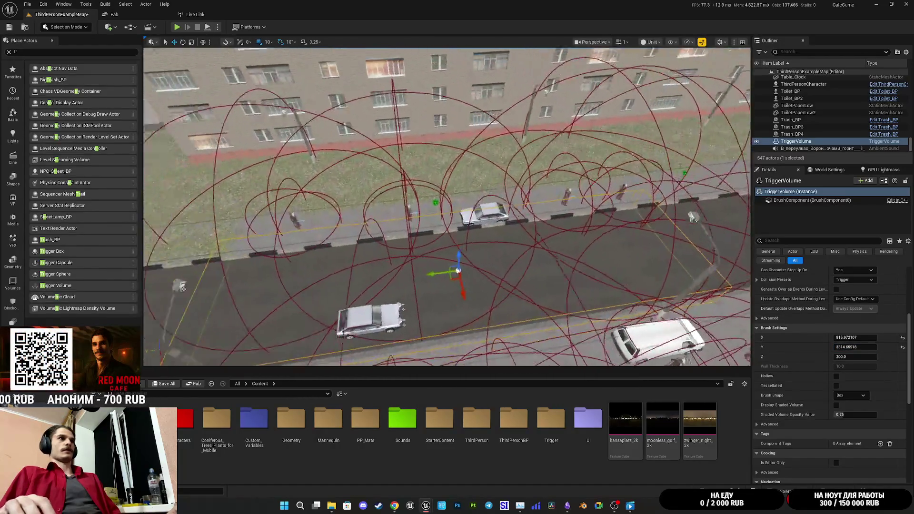
key("e")
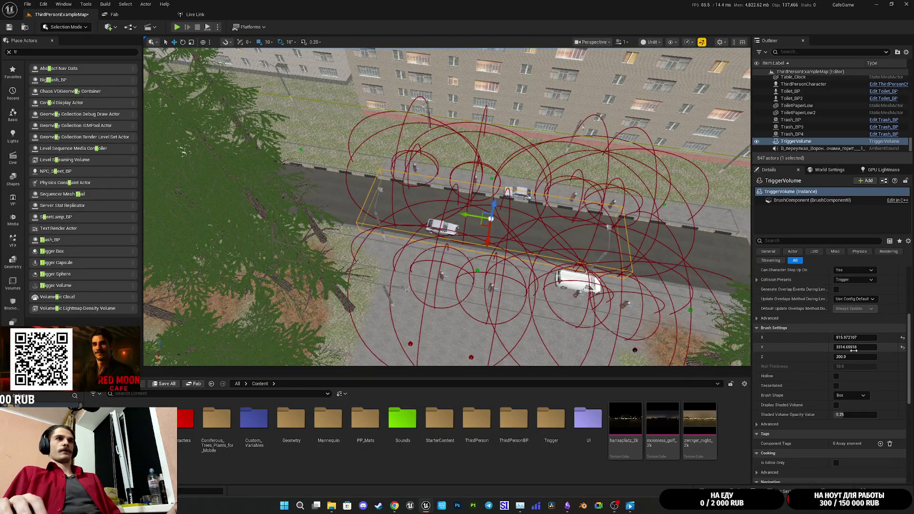
left_click_drag(857, 347, 894, 347)
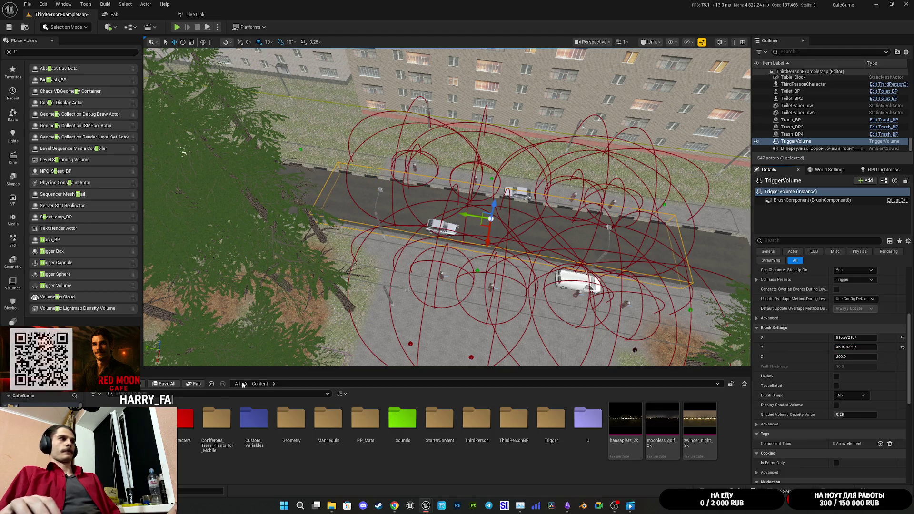
Save ThirdPersonExampleMap and inspect the stretched trigger volume from a new angle
key("ctrl+shift+s")
left_click(514, 333)
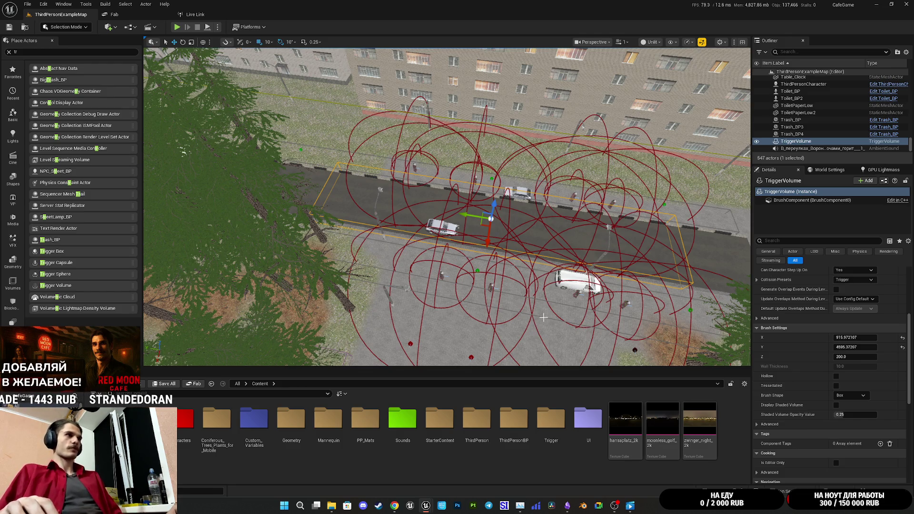
left_click_drag(555, 324, 362, 83)
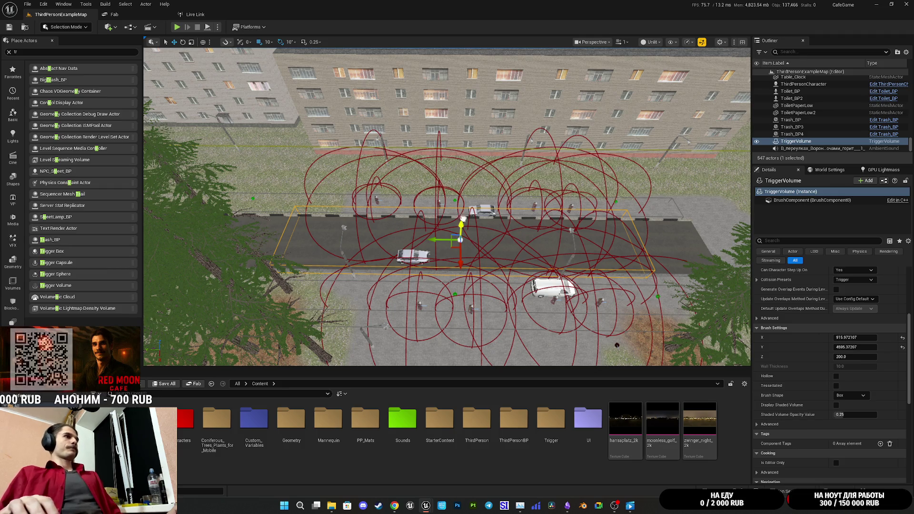
left_click_drag(461, 216, 463, 216)
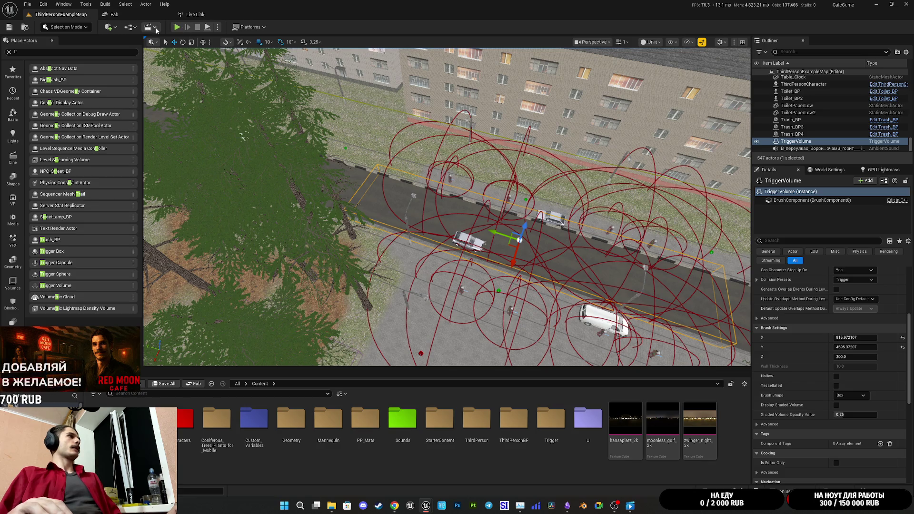
left_click(132, 30)
Open the Level Blueprint and drag a TriggerVolume reference from the Outliner into its graph
left_click(173, 78)
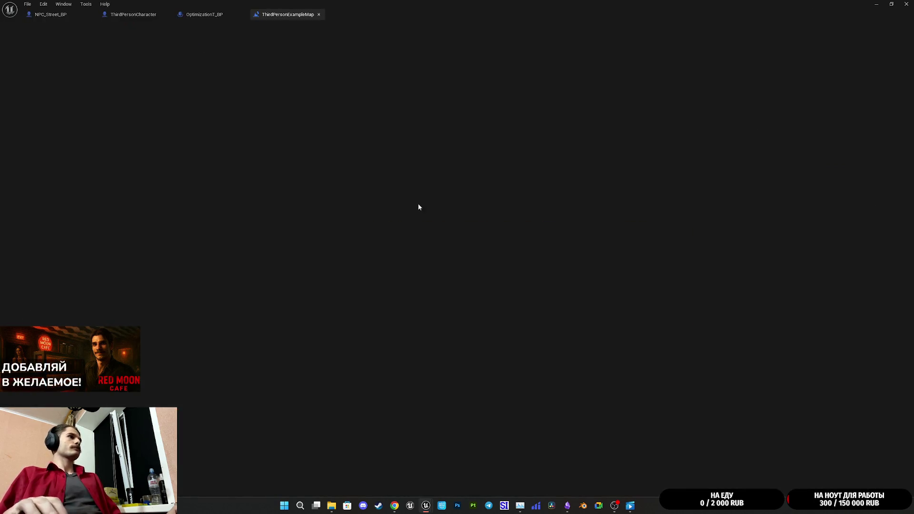
mouse_move(499, 6)
left_mouse_down()
mouse_move(561, 271)
mouse_move(418, 206)
mouse_move(467, 230)
mouse_move(442, 237)
left_mouse_up()
double_click(797, 141)
mouse_move(797, 145)
left_mouse_down()
mouse_move(299, 340)
mouse_move(312, 342)
left_mouse_up()
left_click_drag(595, 209, 428, 190)
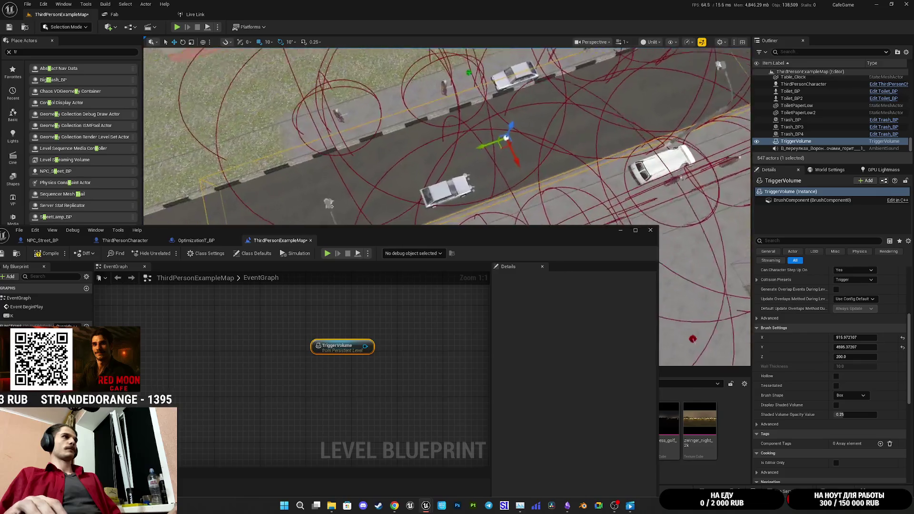
double_click(622, 229)
From the TriggerVolume pin, search 'bind beg' and add Bind Event to On Actor Begin Overlap
left_click_drag(472, 163, 437, 234)
left_click_drag(375, 192, 394, 184)
type("bin")
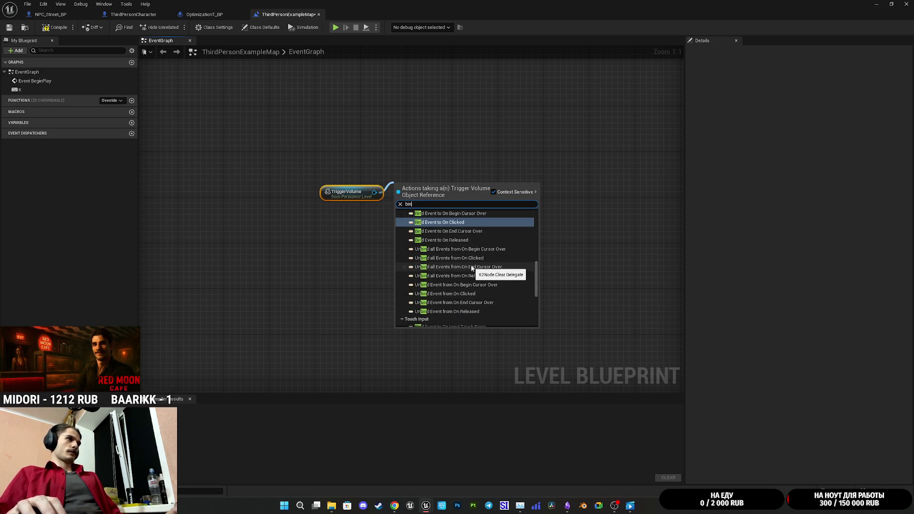
scroll(470, 256, "up", 2)
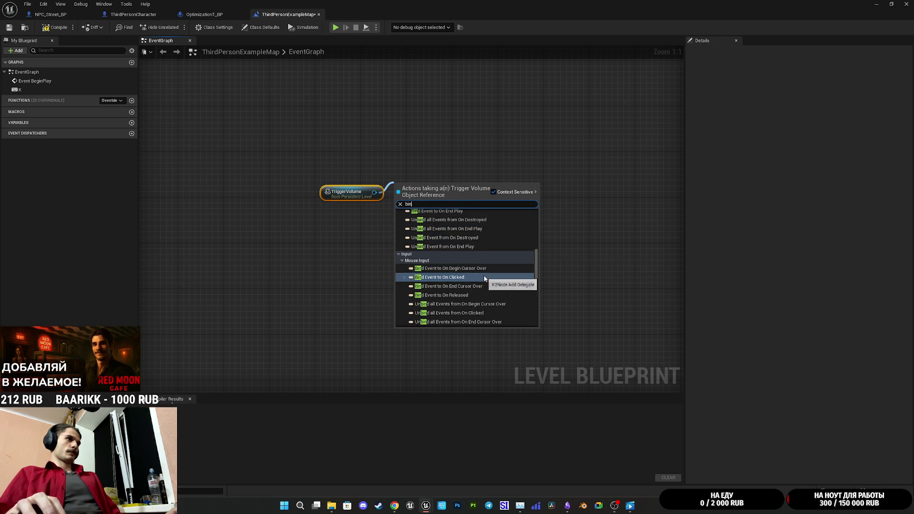
type("d")
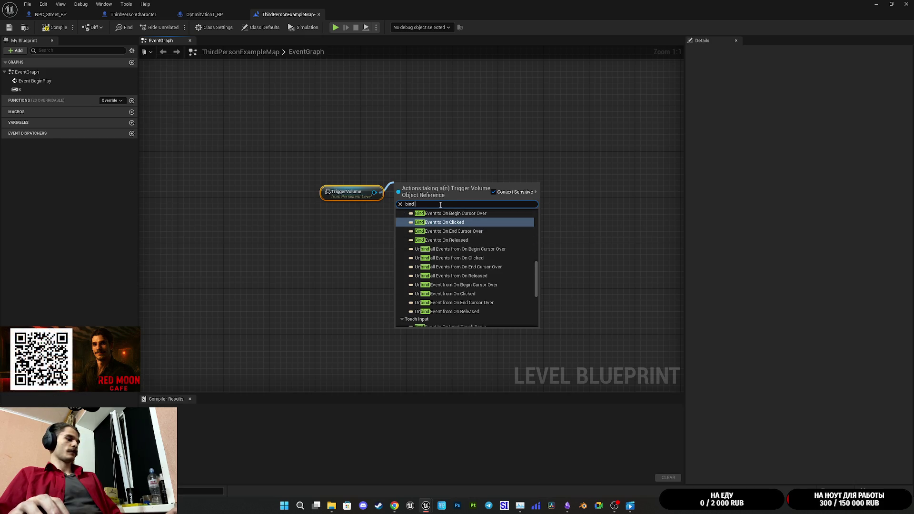
type("begi")
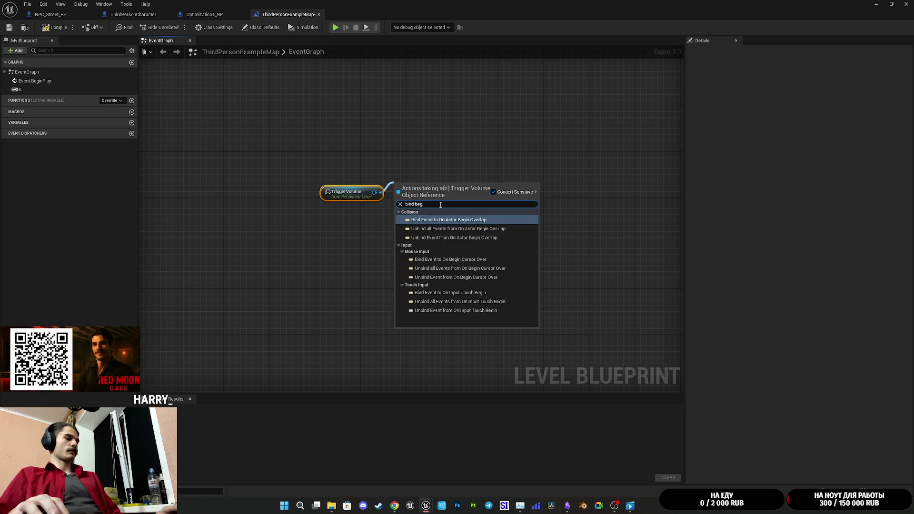
left_click(480, 222)
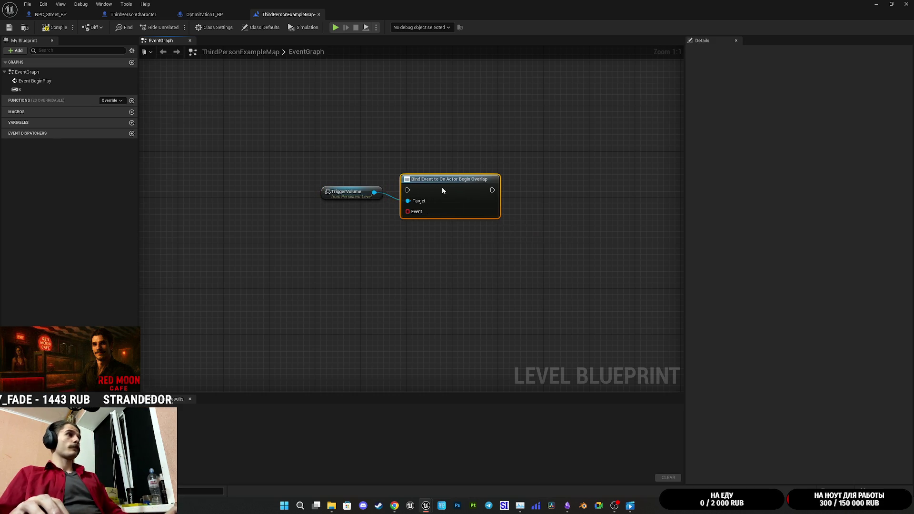
Move the TriggerVolume and Bind Event nodes below the settings chain near the Set Quality nodes
scroll(440, 300, "down", 5)
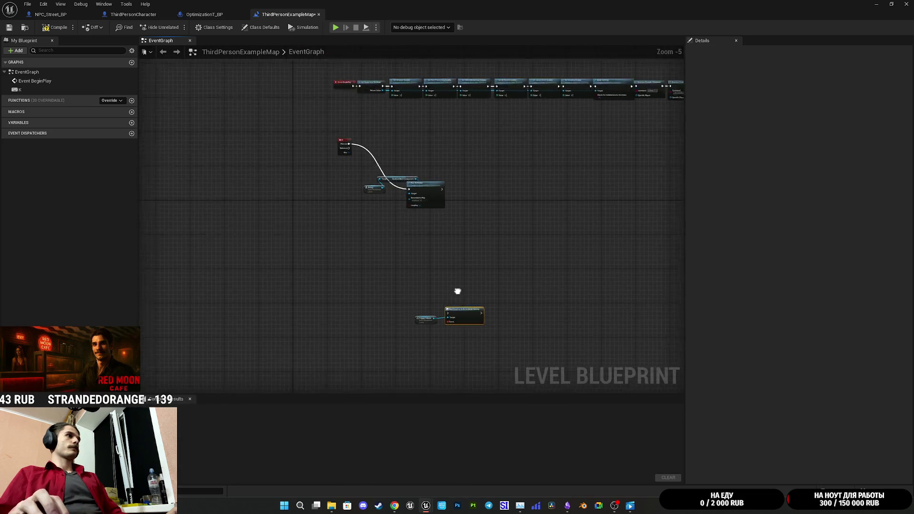
scroll(409, 228, "up", 4)
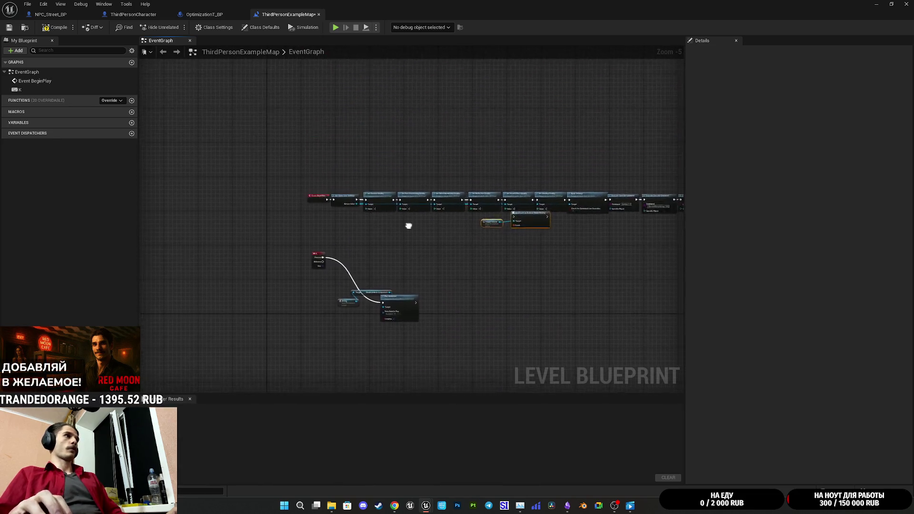
mouse_move(422, 230)
left_mouse_down()
mouse_move(566, 217)
mouse_move(473, 344)
left_mouse_up()
left_click_drag(434, 188, 524, 253)
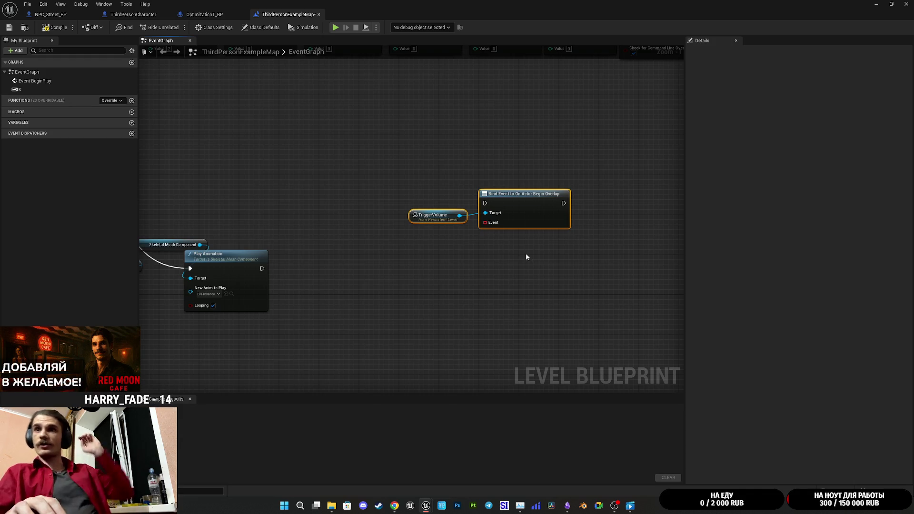
left_click_drag(473, 237, 553, 234)
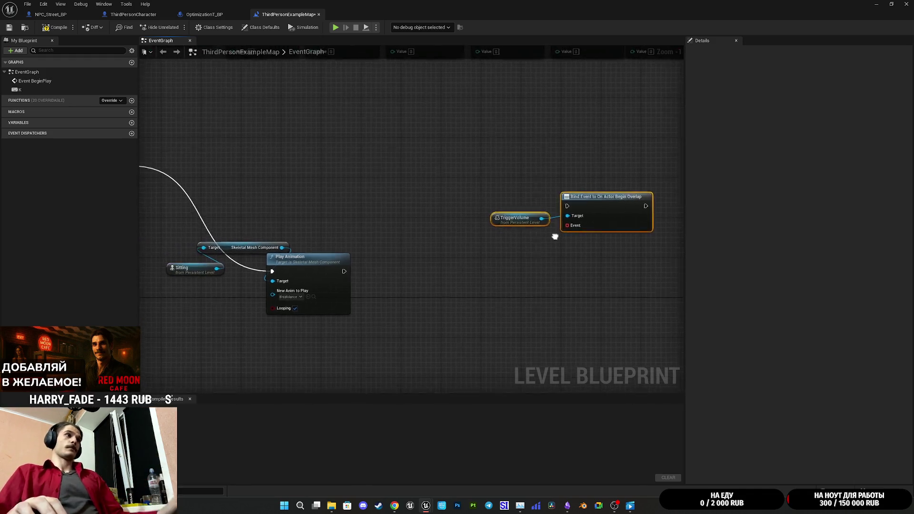
mouse_move(610, 178)
left_mouse_down()
mouse_move(547, 213)
mouse_move(649, 241)
mouse_move(265, 266)
mouse_move(261, 284)
mouse_move(475, 247)
mouse_move(531, 205)
mouse_move(472, 237)
left_mouse_up()
scroll(547, 213, "down", 4)
scroll(512, 211, "up", 4)
Wire the 'stat fps' console command's exec into Bind Event and tidy both nodes beside it
left_click(492, 198)
left_click_drag(455, 192, 493, 231)
left_click_drag(547, 238, 540, 198)
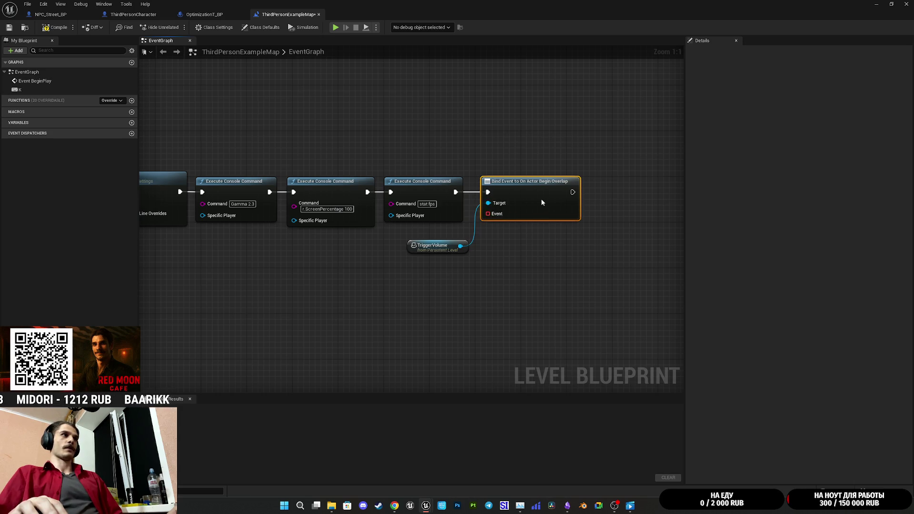
left_click_drag(425, 251, 417, 239)
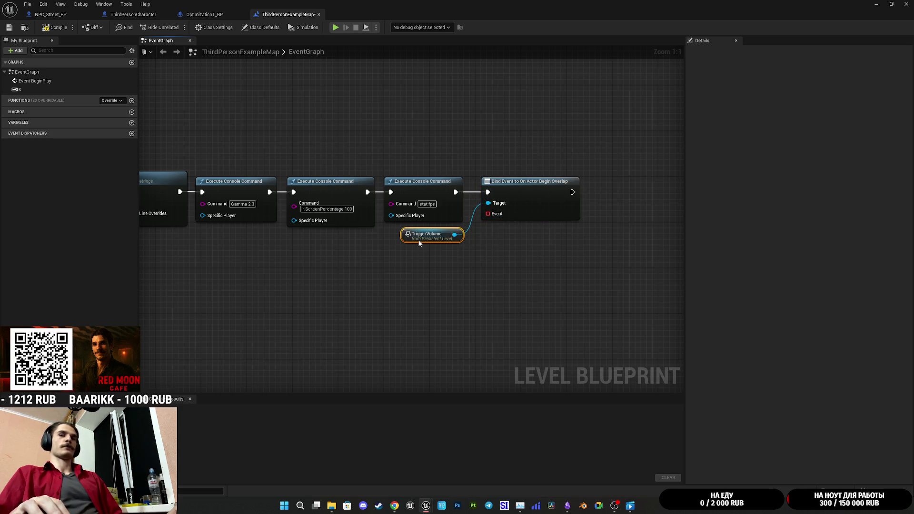
left_click(568, 255)
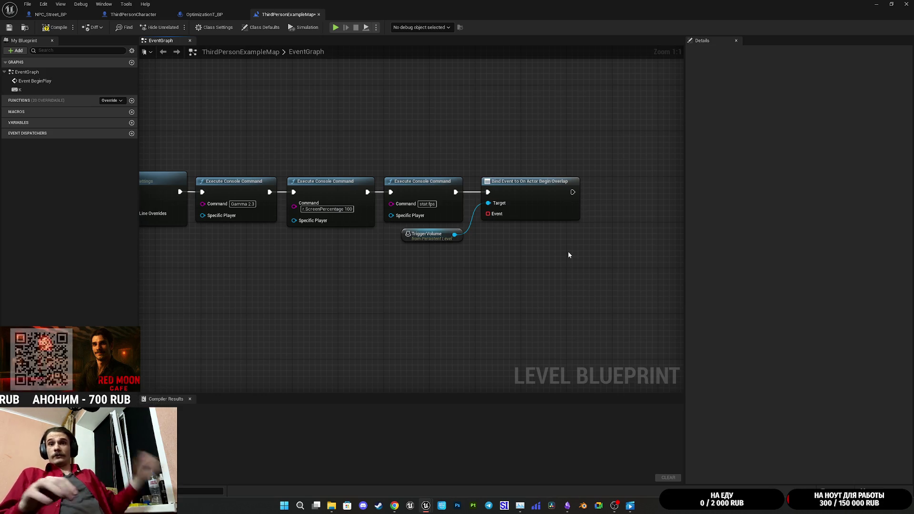
left_click_drag(543, 265, 585, 259)
Add a Custom Event wired to the Bind Event node's Event pin
left_click_drag(574, 187, 569, 185)
left_click(557, 235)
left_click_drag(545, 236, 593, 202)
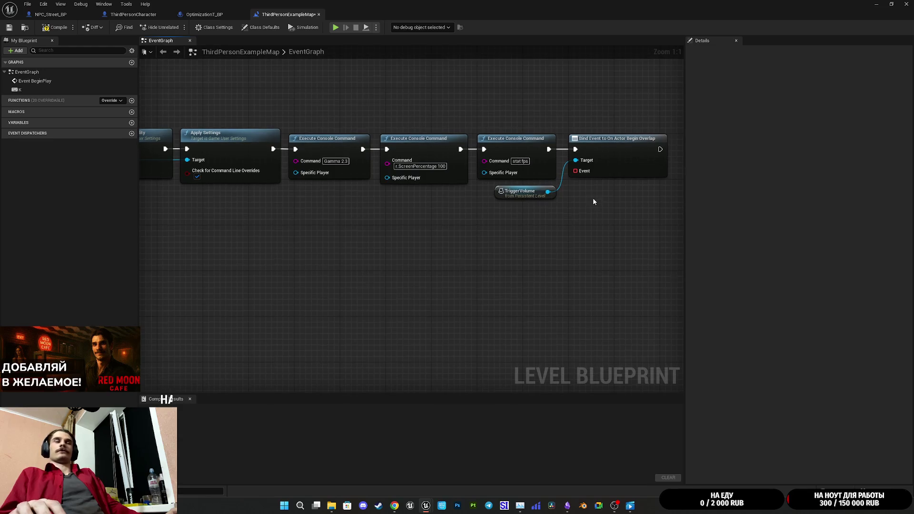
mouse_move(575, 171)
left_mouse_down()
mouse_move(551, 236)
mouse_move(515, 259)
left_mouse_up()
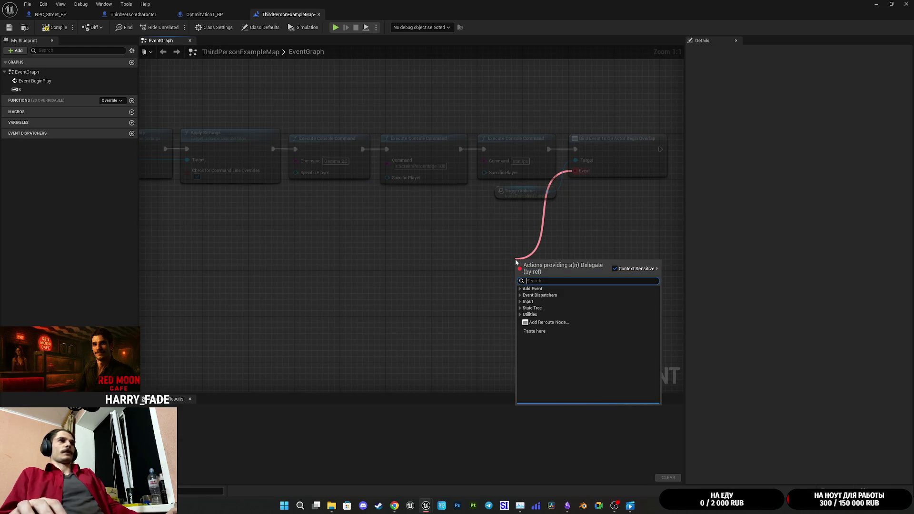
type("custom")
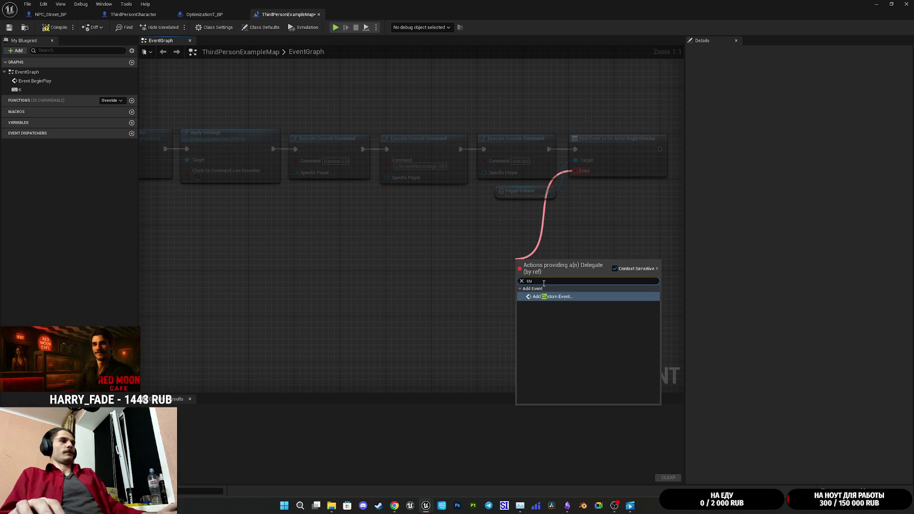
left_click(563, 298)
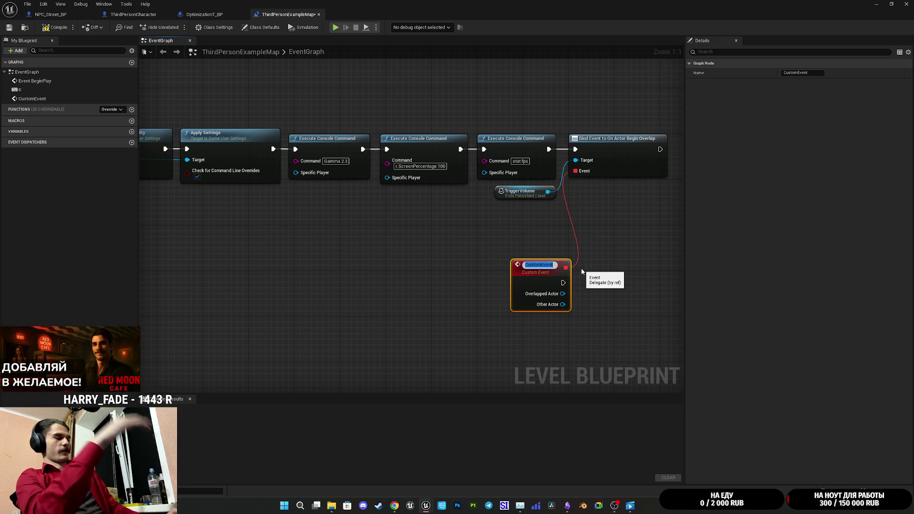
Start renaming the custom event to 'Trigger_Cars'
type("Triger")
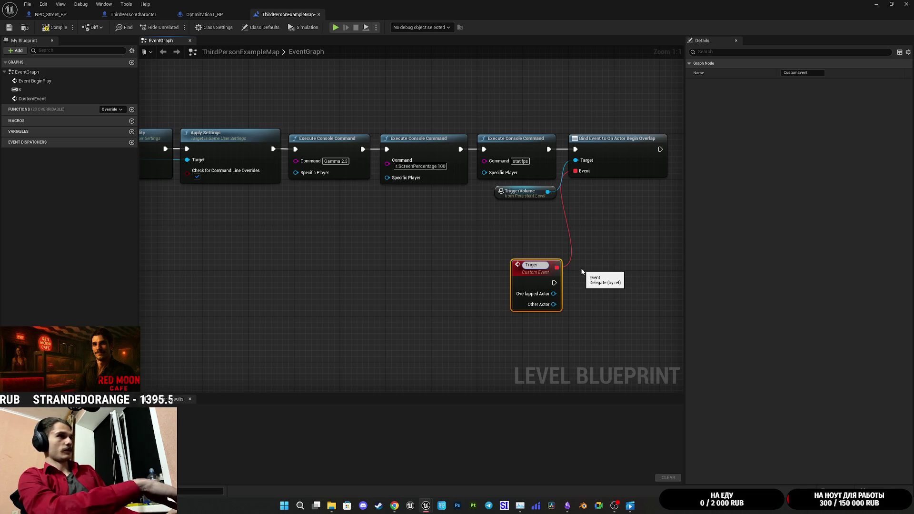
key("BackSpace")
key("BackSpace")
type("ger")
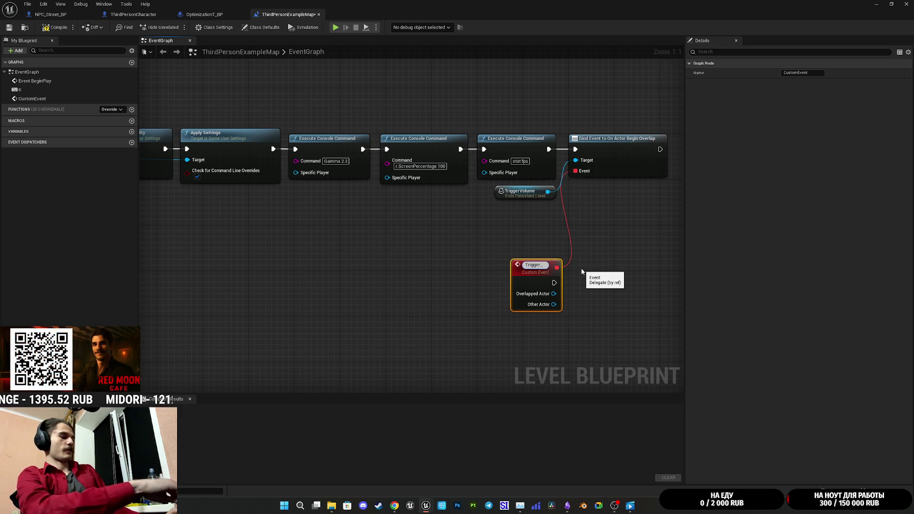
type("_Cars")
Confirm the Trigger_Cars name, cast Other Actor to Car_BP, then compile and save
key("Return")
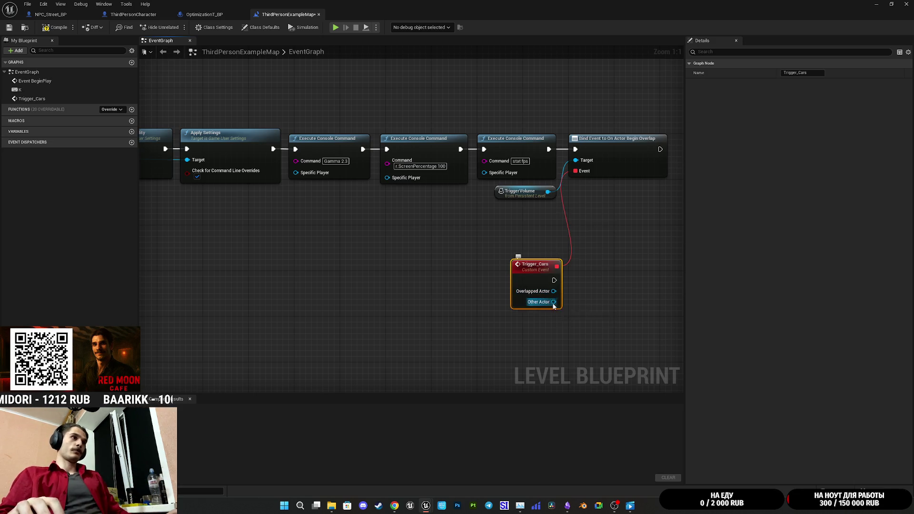
left_click_drag(553, 302, 599, 297)
type("cast to car")
left_click(656, 334)
left_click_drag(612, 274, 528, 246)
left_click_drag(539, 279, 513, 252)
left_click(567, 222)
left_click(56, 27)
left_click(9, 28)
Add a Get World Location node from the TriggerVolume reference
left_click_drag(610, 290, 493, 296)
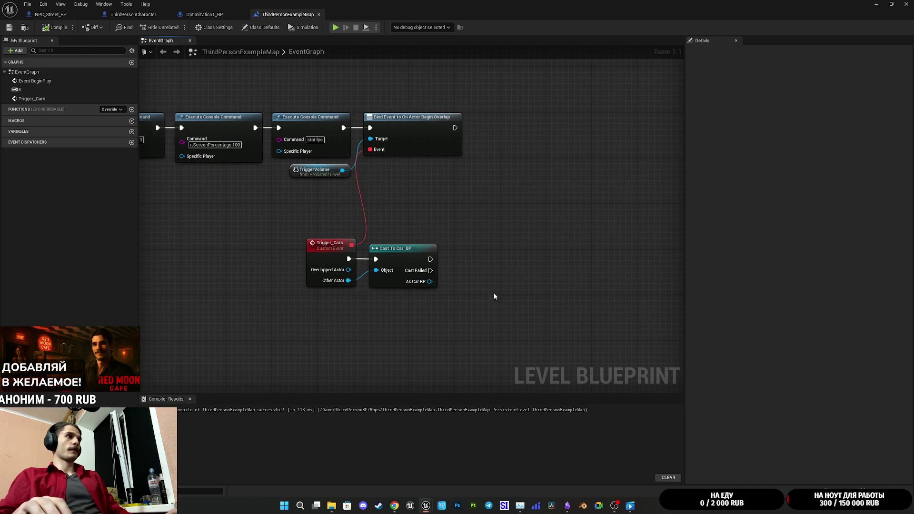
left_click_drag(342, 170, 407, 203)
type("get wok")
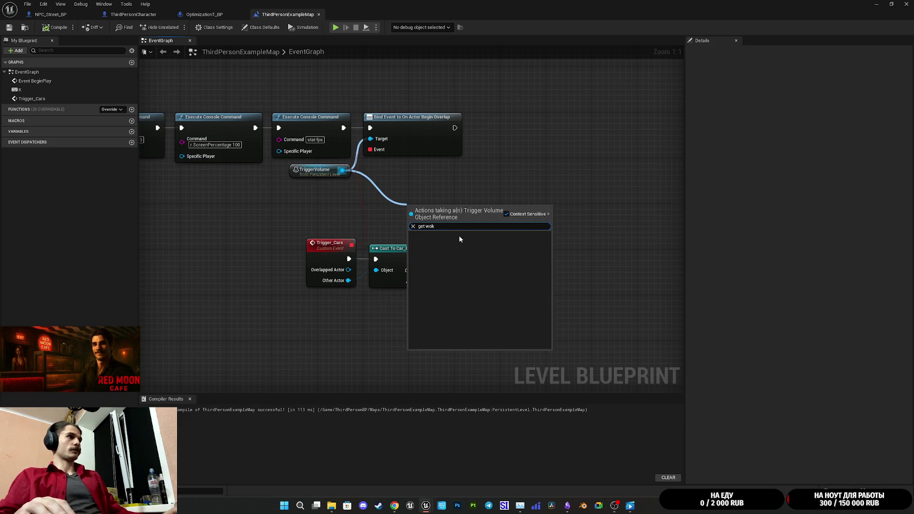
key("BackSpace")
type("rl")
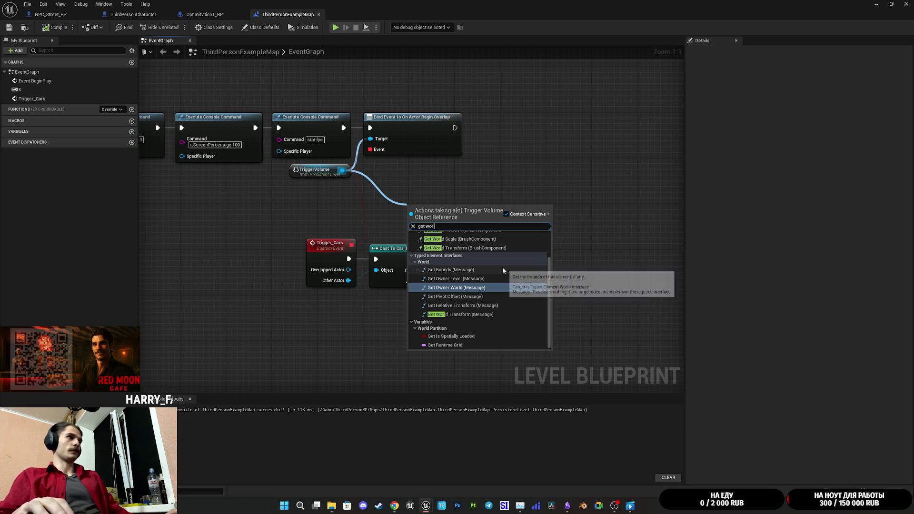
type("d")
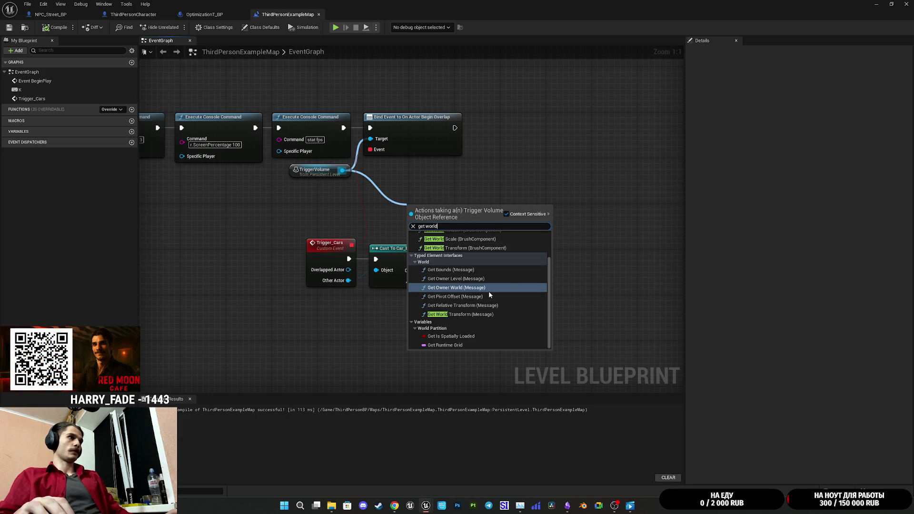
scroll(488, 290, "up", 3)
left_click(467, 250)
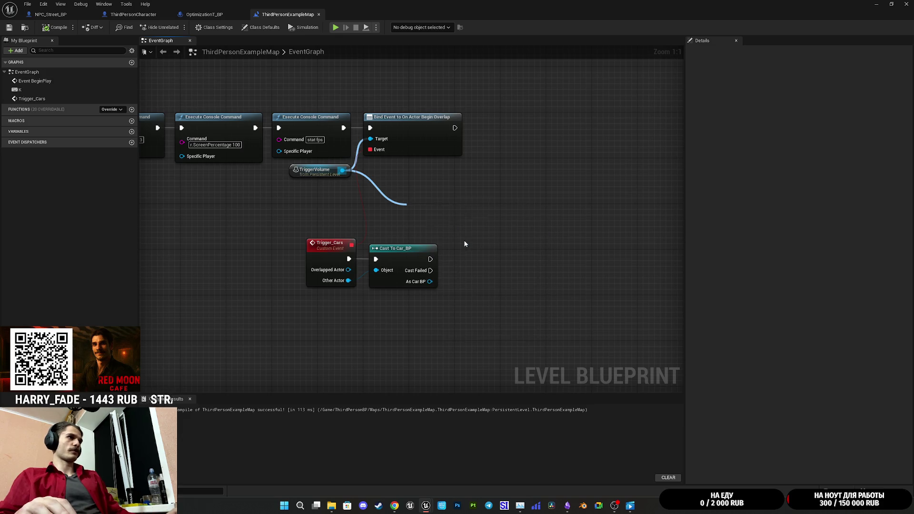
Add Play Sound at Location using that world location, running after the Car_BP cast
mouse_move(437, 213)
left_mouse_down()
mouse_move(472, 213)
mouse_move(473, 196)
mouse_move(531, 230)
mouse_move(516, 230)
left_mouse_up()
left_click(475, 227)
type("play")
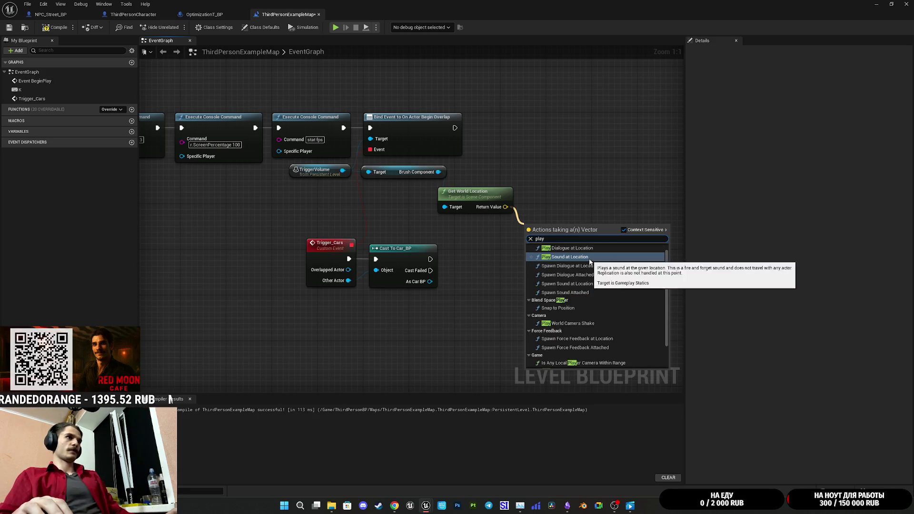
left_click(578, 256)
left_click_drag(430, 259, 529, 236)
Tidy the layout of Get World Location, Brush Component, TriggerVolume and the sound node
left_click(564, 275)
mouse_move(631, 304)
left_mouse_down()
mouse_move(616, 254)
mouse_move(550, 279)
mouse_move(517, 275)
left_mouse_up()
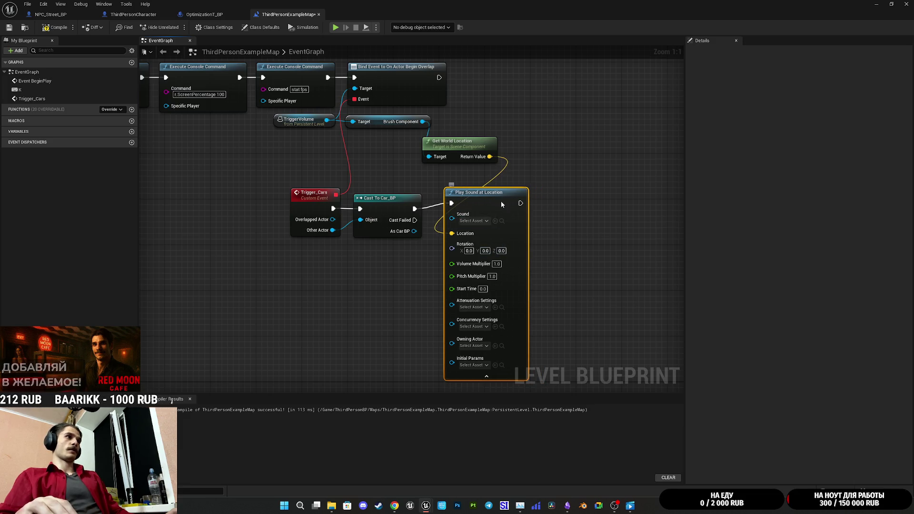
left_click(582, 204)
mouse_move(441, 154)
left_mouse_down()
mouse_move(383, 172)
mouse_move(360, 166)
left_mouse_up()
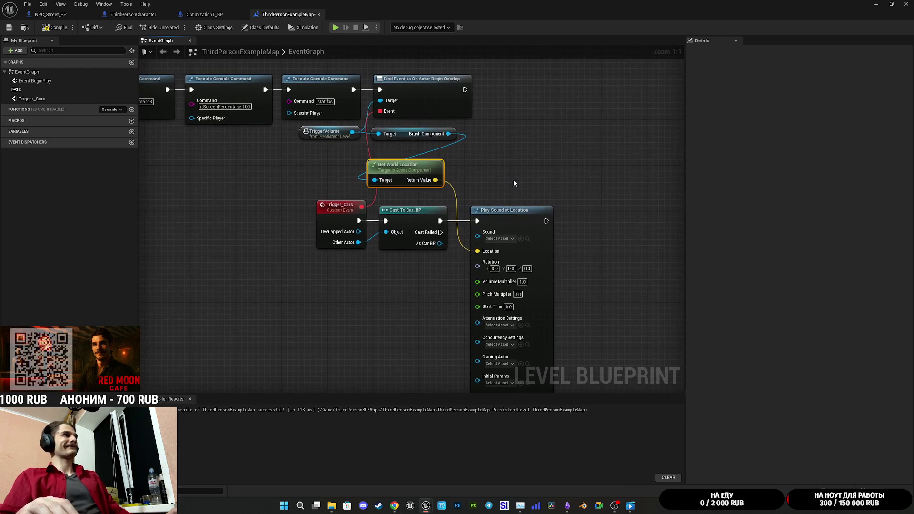
left_click_drag(402, 132, 308, 177)
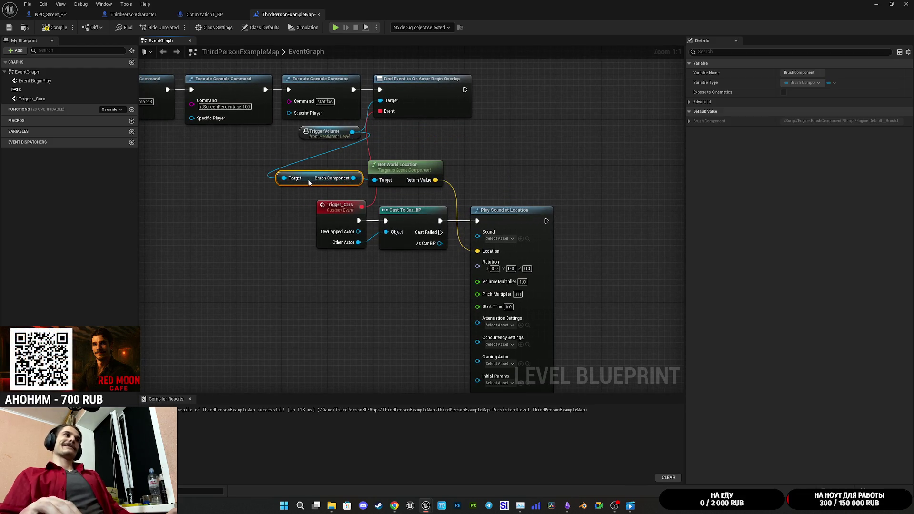
left_click_drag(362, 137, 274, 162)
left_click(527, 161)
mouse_move(527, 161)
left_mouse_down()
mouse_move(495, 126)
mouse_move(503, 132)
left_mouse_up()
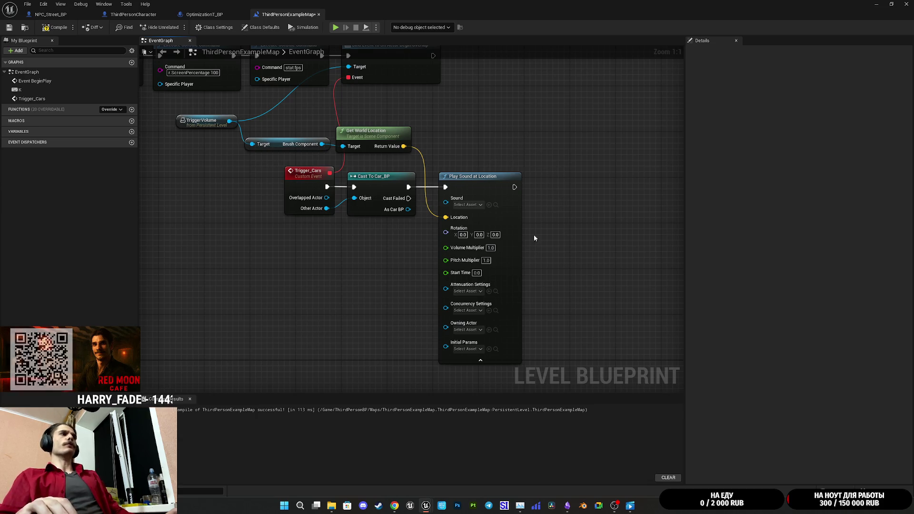
left_click(481, 360)
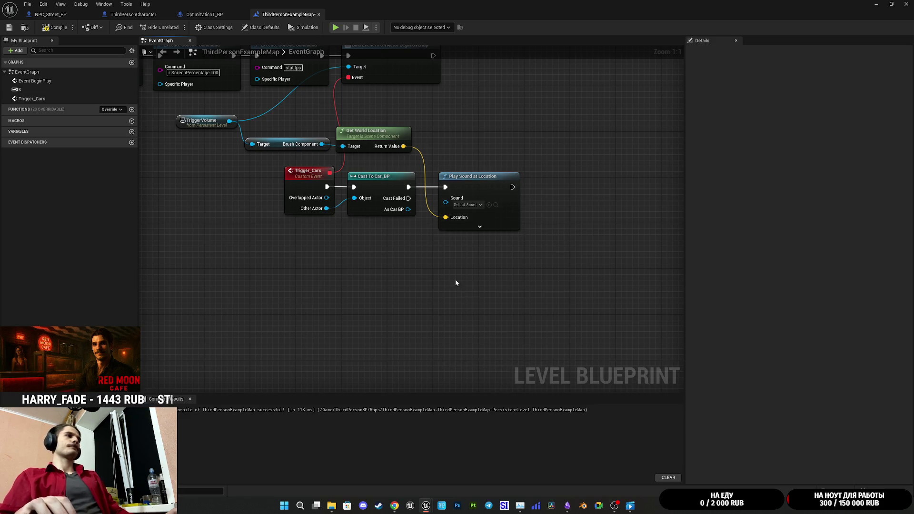
left_click_drag(484, 187, 471, 186)
left_click(550, 157)
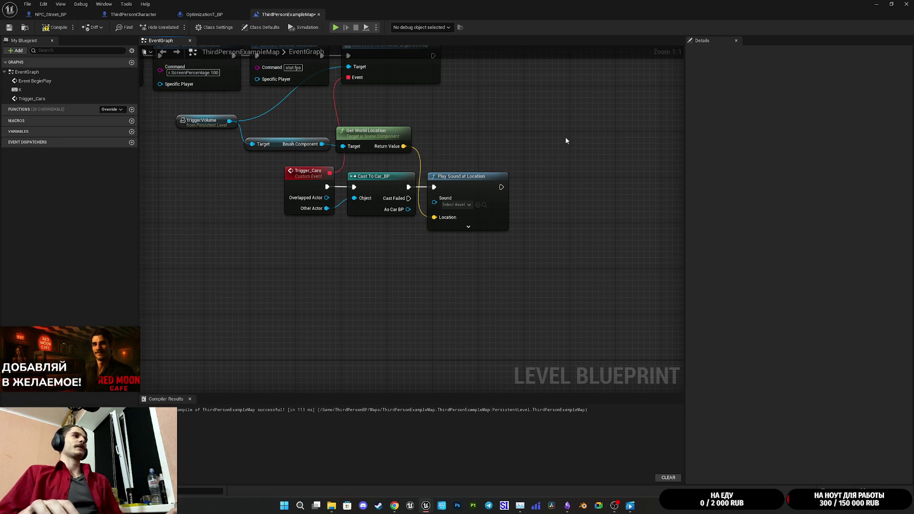
Frame the whole graph, then compile and save the level blueprint
key("Home")
left_click(56, 28)
left_click(9, 27)
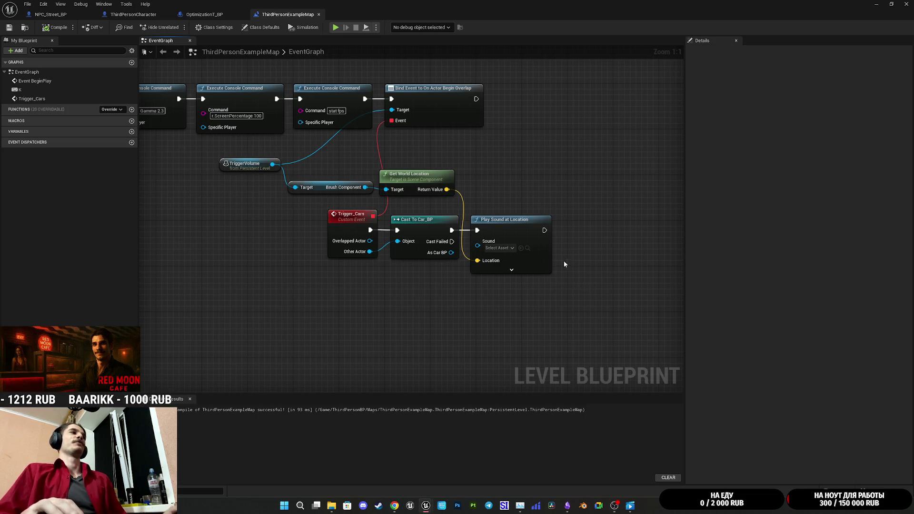
Nudge Get World Location and Brush Component into place and open Get World Location's options
left_click_drag(410, 289, 455, 279)
left_click_drag(546, 294, 452, 297)
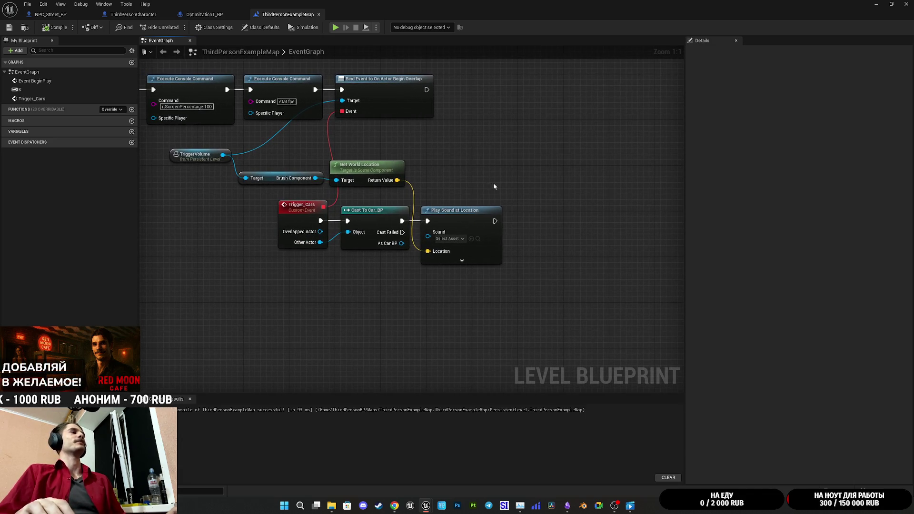
left_click_drag(395, 152, 267, 185)
left_click_drag(378, 168, 383, 179)
left_click(407, 153)
left_click_drag(313, 171, 369, 200)
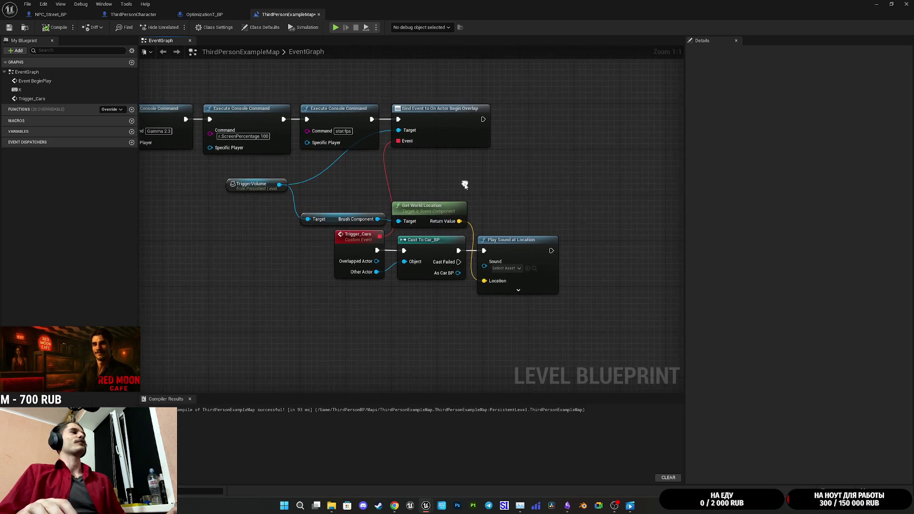
left_click(429, 207)
right_click(444, 214)
Frame the Trigger_Cars to Play Sound at Location chain and restore the blueprint window size
left_click(440, 202)
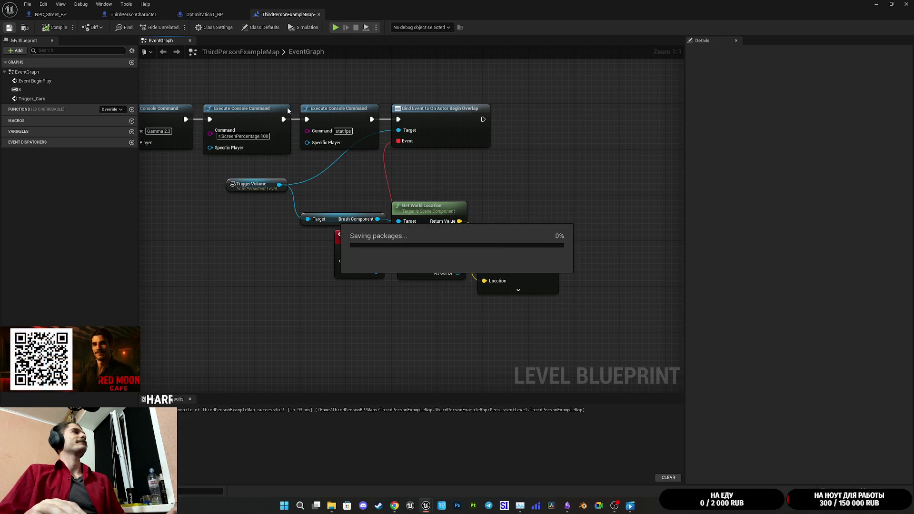
left_click_drag(545, 187, 477, 184)
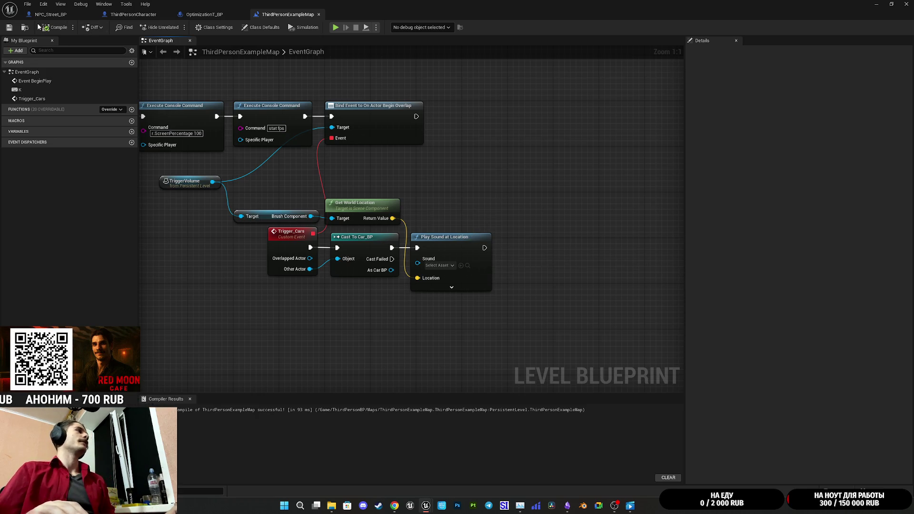
left_click_drag(498, 185, 488, 177)
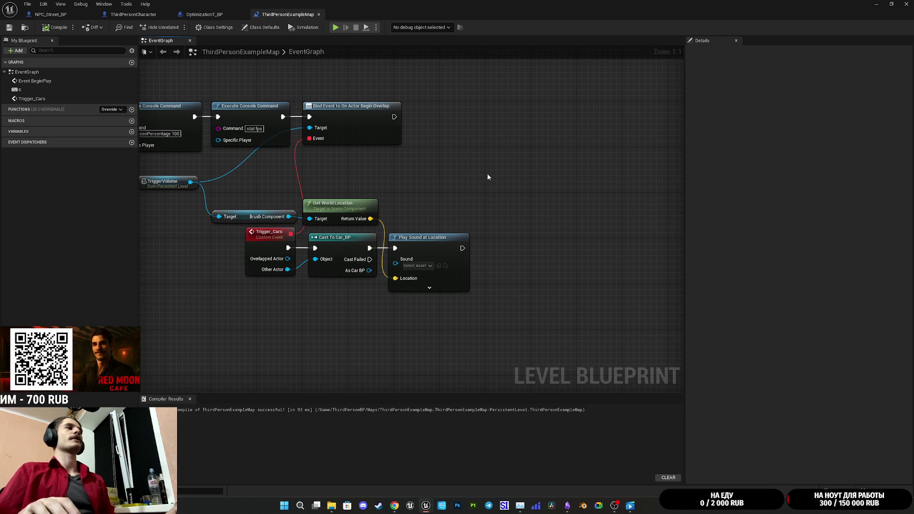
left_click(891, 4)
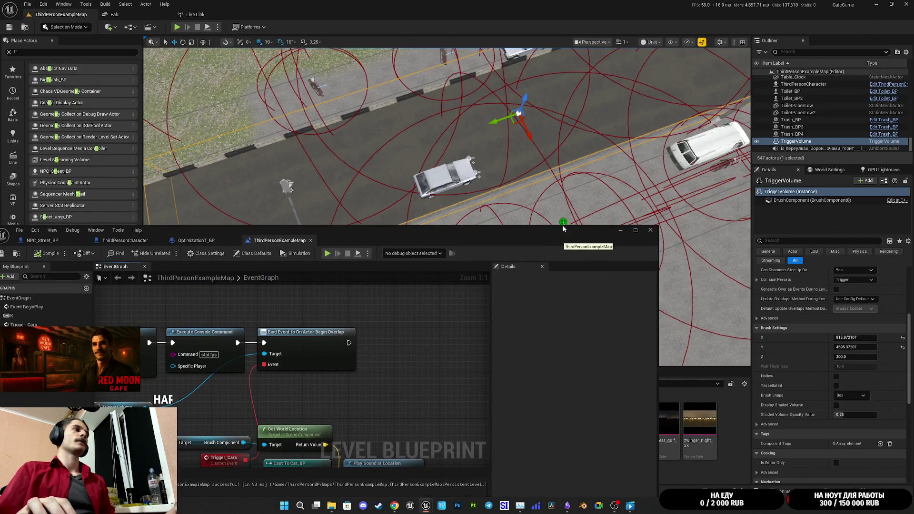
Wire a Select node into the Sound pin and a Random Bool into its Index
mouse_move(544, 233)
left_mouse_down()
mouse_move(571, 133)
mouse_move(611, 42)
left_mouse_up()
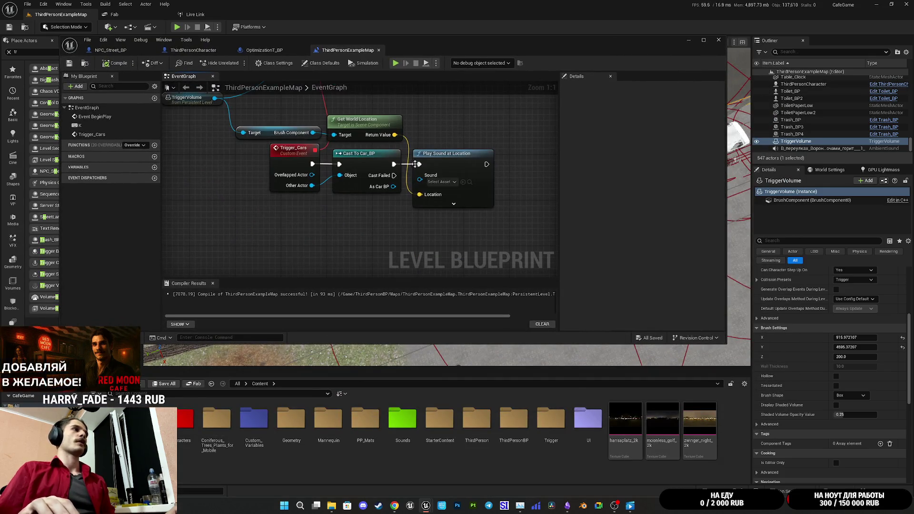
left_click_drag(419, 180, 389, 230)
type("select")
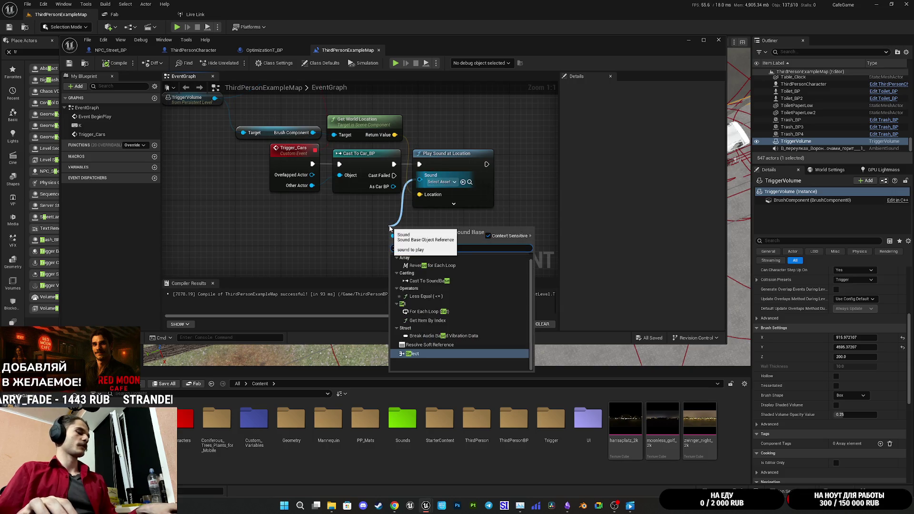
left_click(419, 268)
mouse_move(391, 276)
left_mouse_down()
mouse_move(376, 219)
mouse_move(347, 216)
mouse_move(363, 209)
mouse_move(356, 189)
mouse_move(344, 195)
left_mouse_up()
type("random bool")
key("Return")
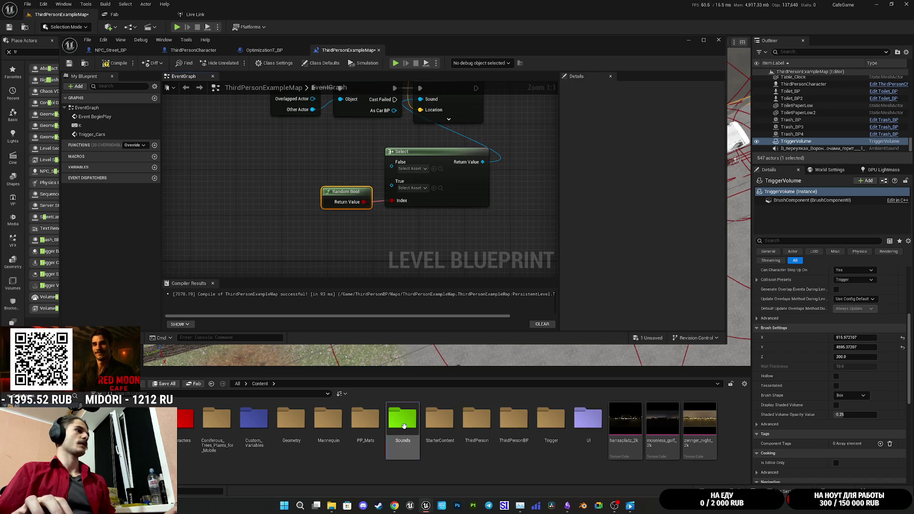
Preview the two VEHCar sounds in Coffee_Machines_SFX and assign them to Select's True and False pins
double_click(403, 419)
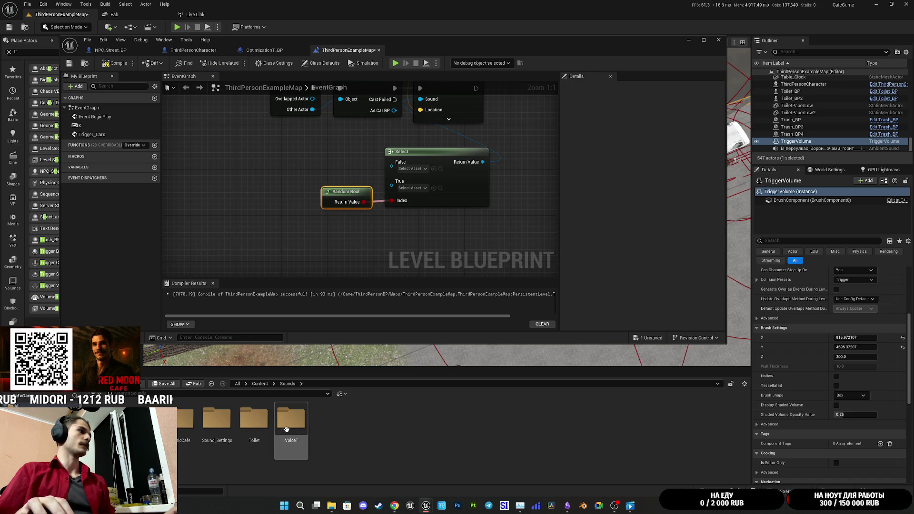
double_click(142, 419)
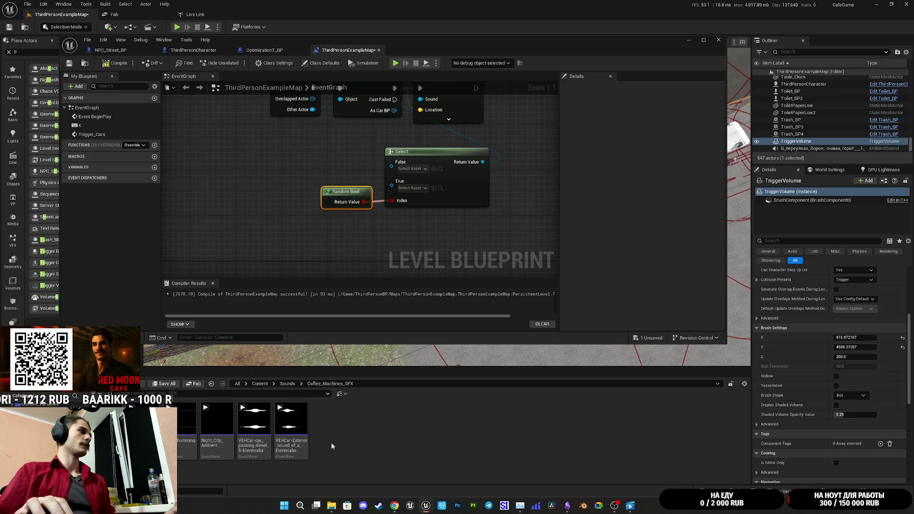
left_click(291, 419)
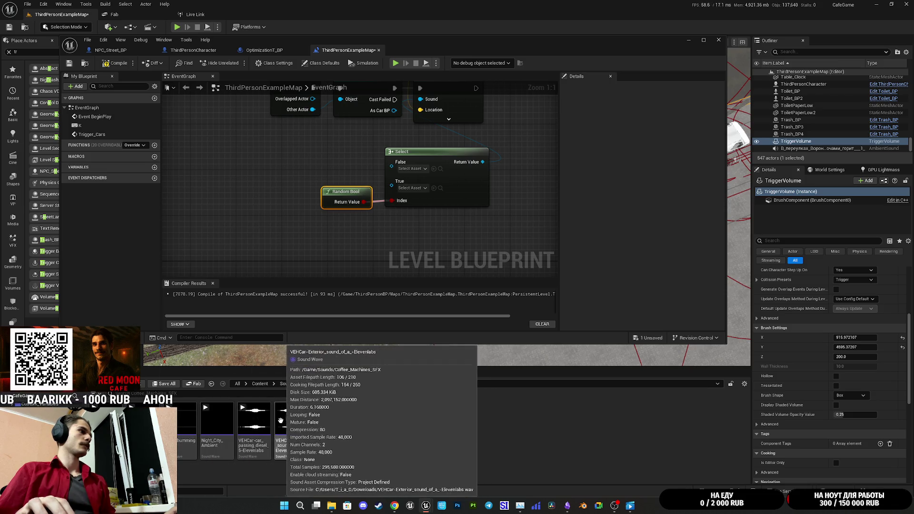
left_click(254, 419)
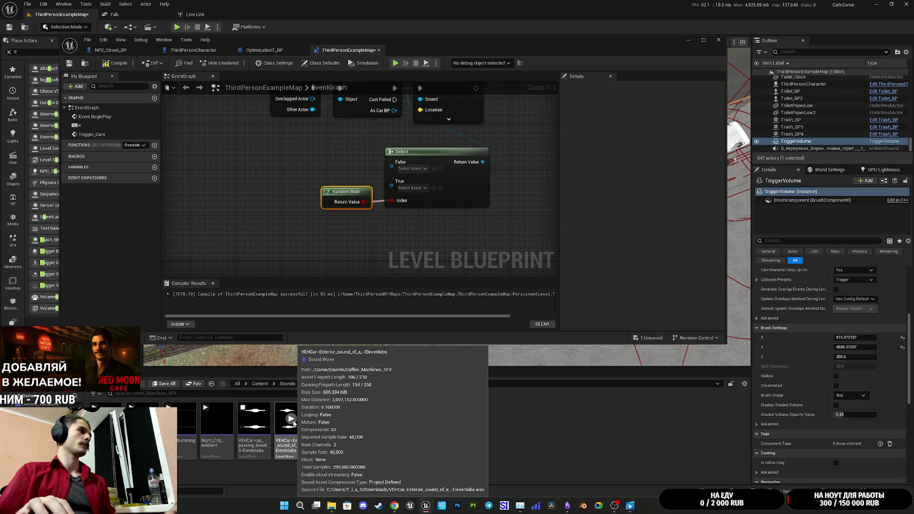
left_click(291, 419)
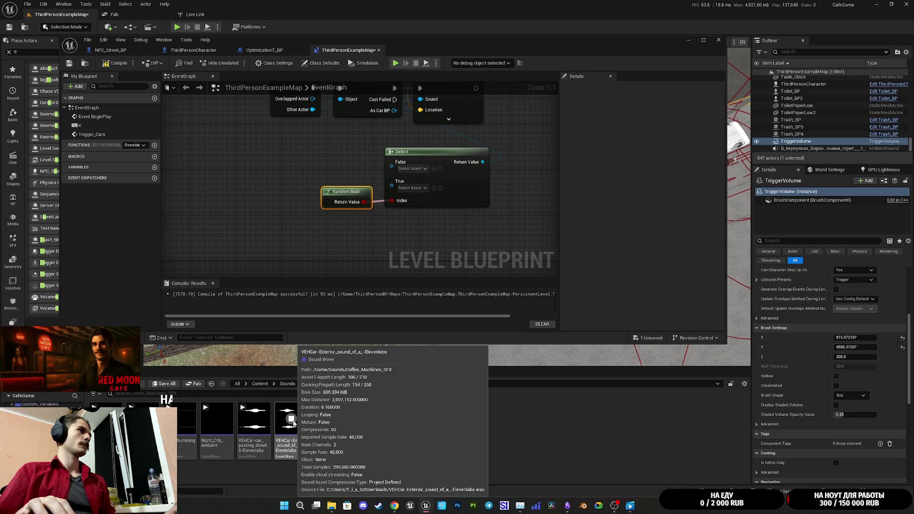
mouse_move(294, 423)
left_mouse_down()
mouse_move(429, 204)
mouse_move(400, 185)
left_mouse_up()
mouse_move(256, 441)
left_mouse_down()
mouse_move(421, 206)
mouse_move(394, 165)
left_mouse_up()
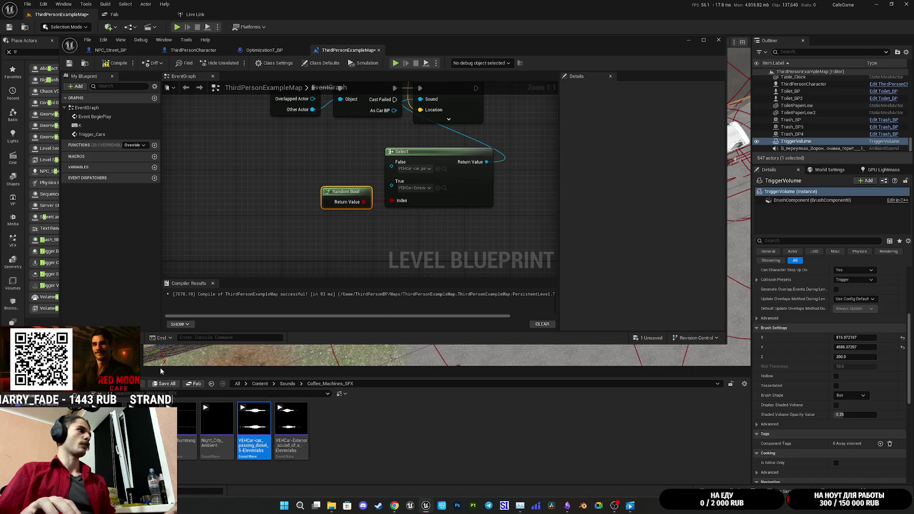
Set Play Sound at Location's Volume Multiplier to 0.5
mouse_move(369, 116)
left_mouse_down()
mouse_move(333, 179)
mouse_move(349, 149)
left_mouse_up()
left_click(428, 151)
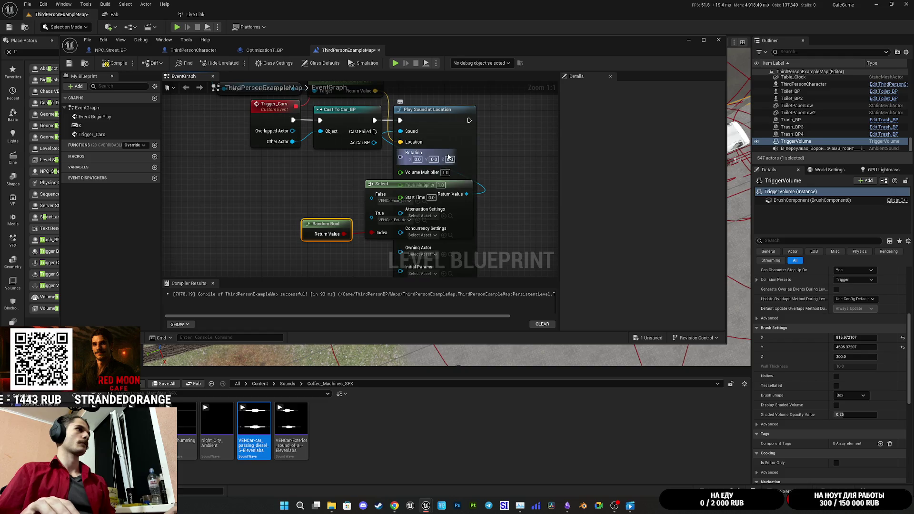
left_click_drag(450, 174, 450, 140)
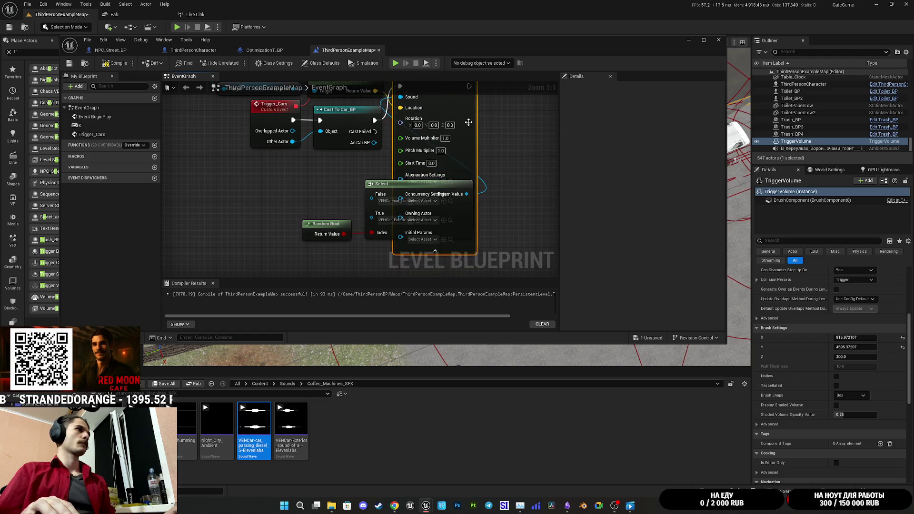
left_click(446, 138)
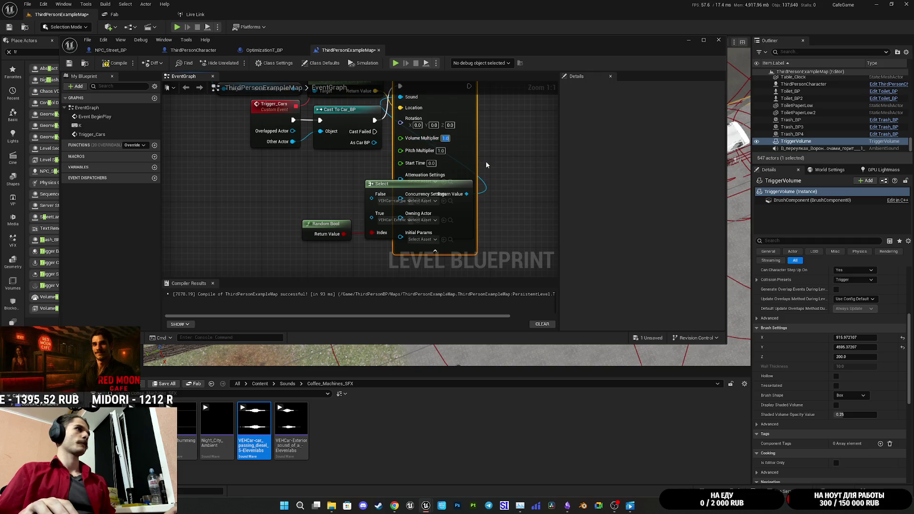
type("0")
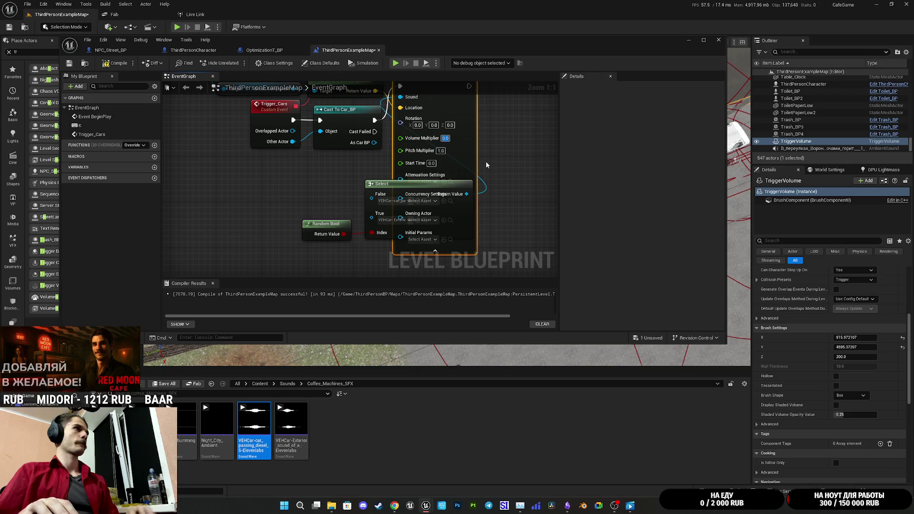
type(".5")
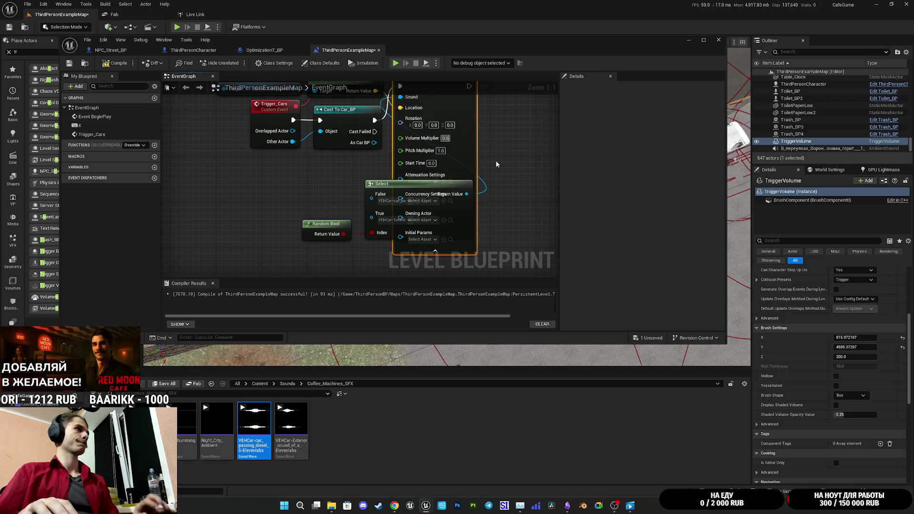
Collapse Play Sound at Location's advanced pins, then compile and save the level blueprint
left_click(434, 251)
mouse_move(426, 117)
left_mouse_down()
mouse_move(430, 211)
mouse_move(429, 203)
left_mouse_up()
left_click(121, 61)
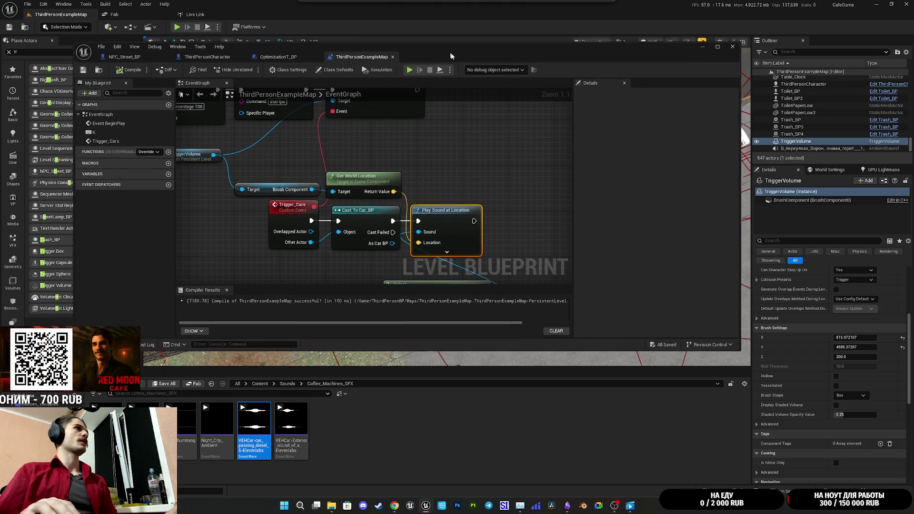
Reposition the blueprint window over the viewport to show the Select and Random Bool nodes
left_click_drag(404, 45, 420, 62)
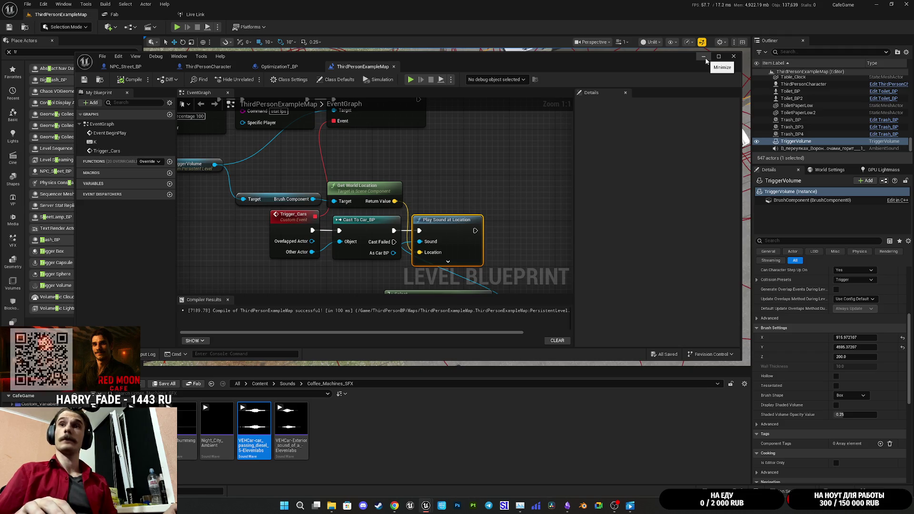
left_click_drag(456, 56, 427, 99)
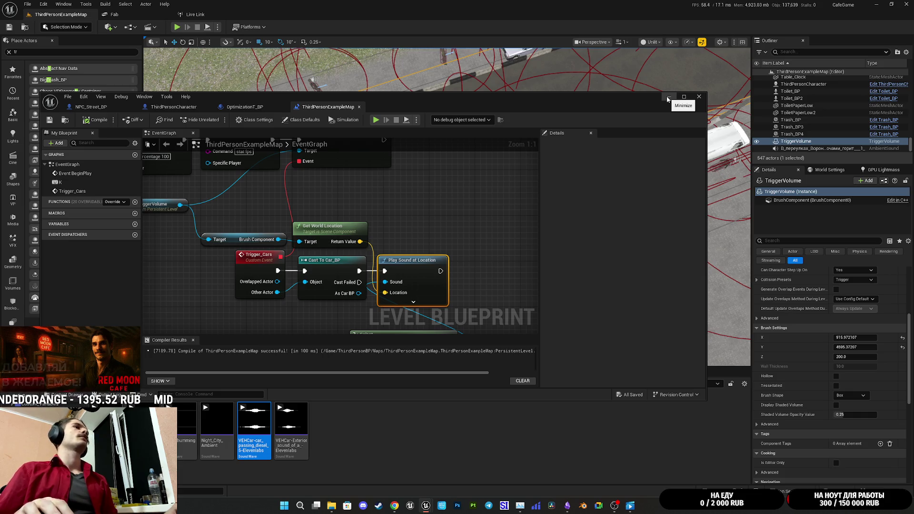
left_click(492, 202)
mouse_move(493, 202)
left_mouse_down()
mouse_move(496, 151)
mouse_move(554, 240)
mouse_move(549, 206)
left_mouse_up()
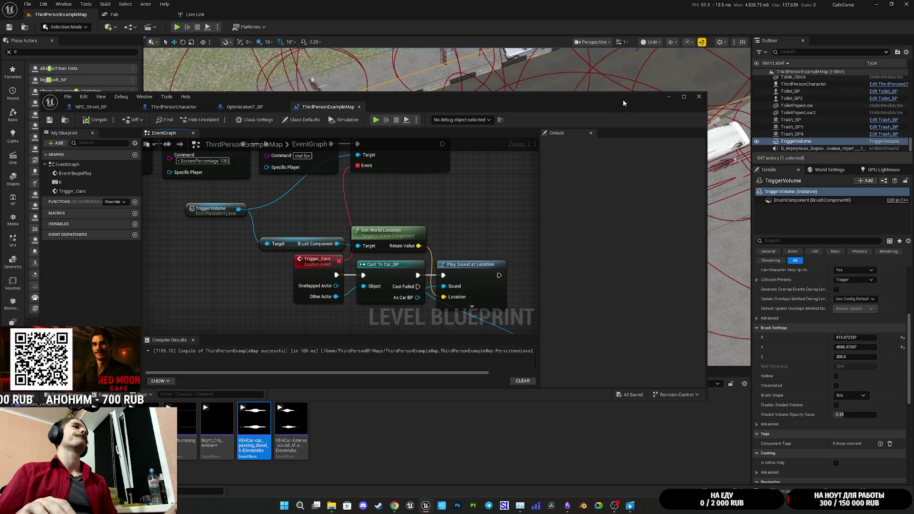
mouse_move(620, 102)
left_mouse_down()
mouse_move(654, 170)
mouse_move(632, 175)
mouse_move(627, 137)
left_mouse_up()
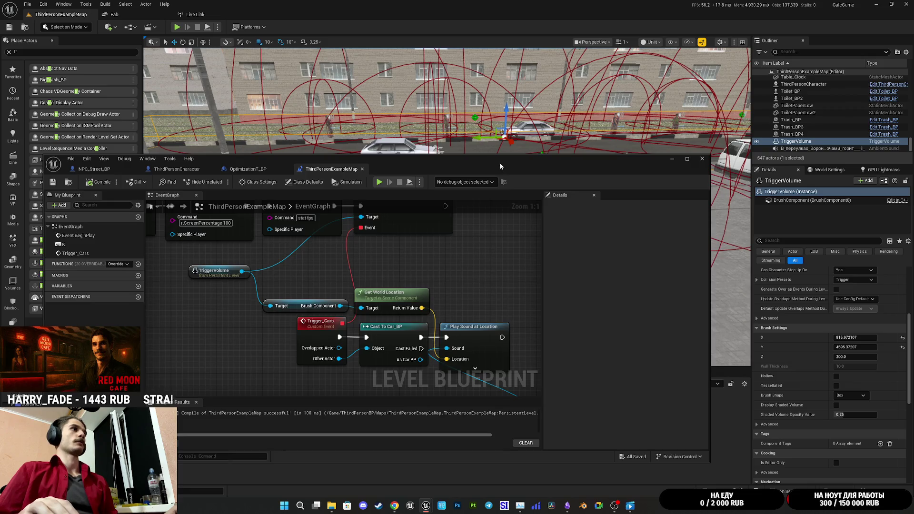
left_click_drag(499, 166, 575, 250)
left_click_drag(581, 193, 580, 193)
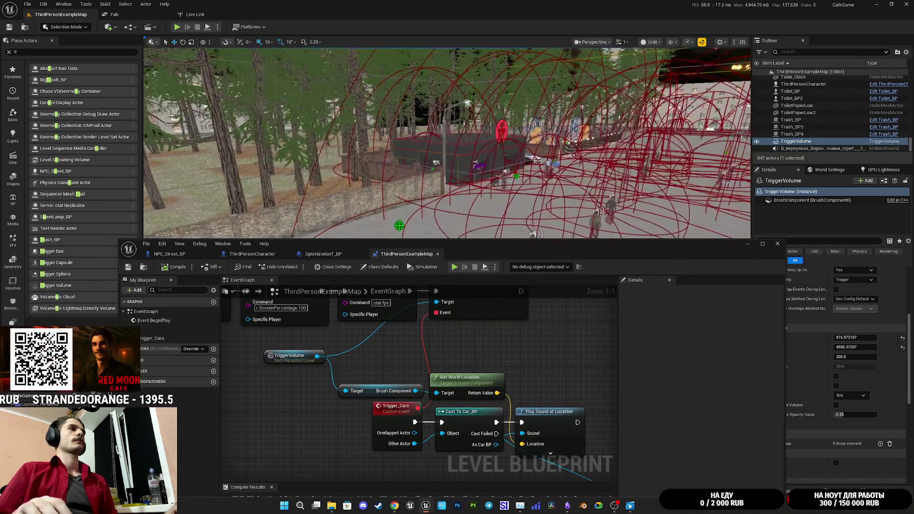
left_click_drag(569, 258, 600, 89)
mouse_move(600, 289)
left_mouse_down()
mouse_move(519, 275)
mouse_move(462, 194)
mouse_move(461, 213)
mouse_move(577, 181)
left_mouse_up()
Set Play Sound at Location's attenuation settings to the Voice_SA asset
left_click(462, 213)
left_click_drag(569, 259, 540, 208)
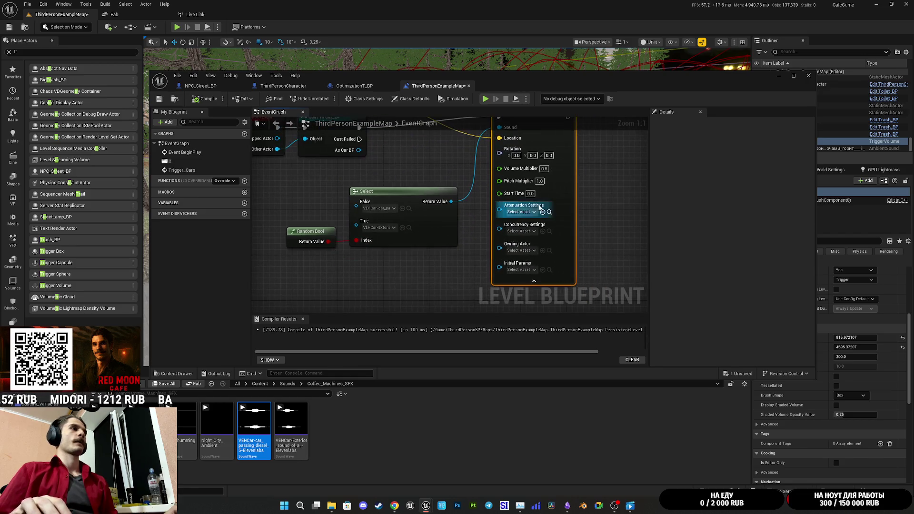
left_click(533, 212)
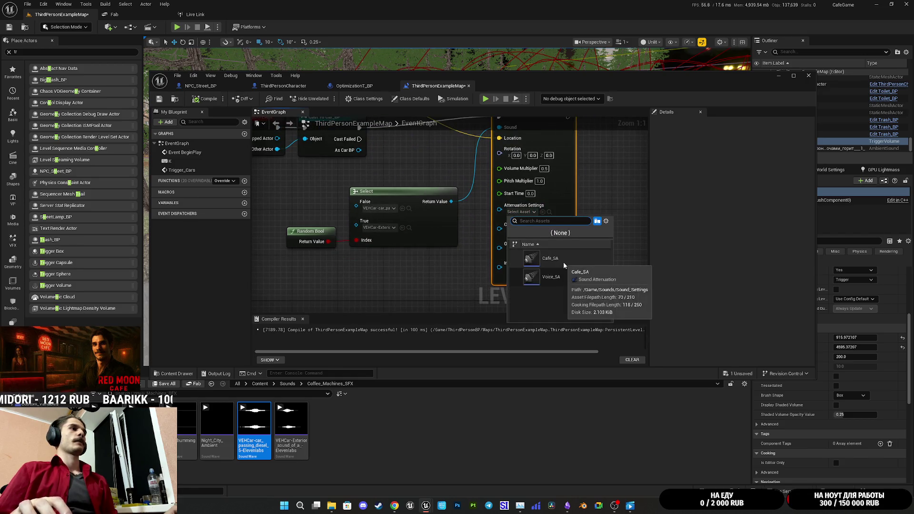
left_click(564, 276)
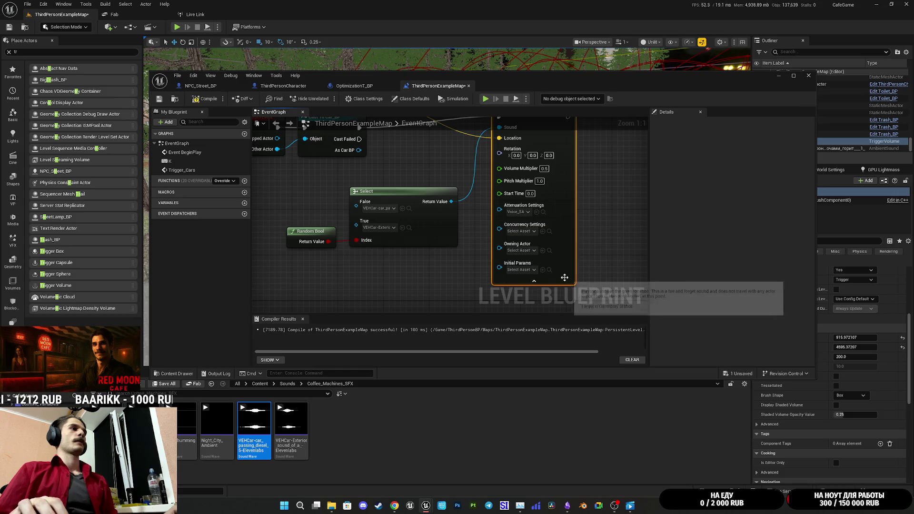
Duplicate the Voice_SA attenuation asset and rename the copy to Street_SA
left_click(543, 212)
right_click(162, 436)
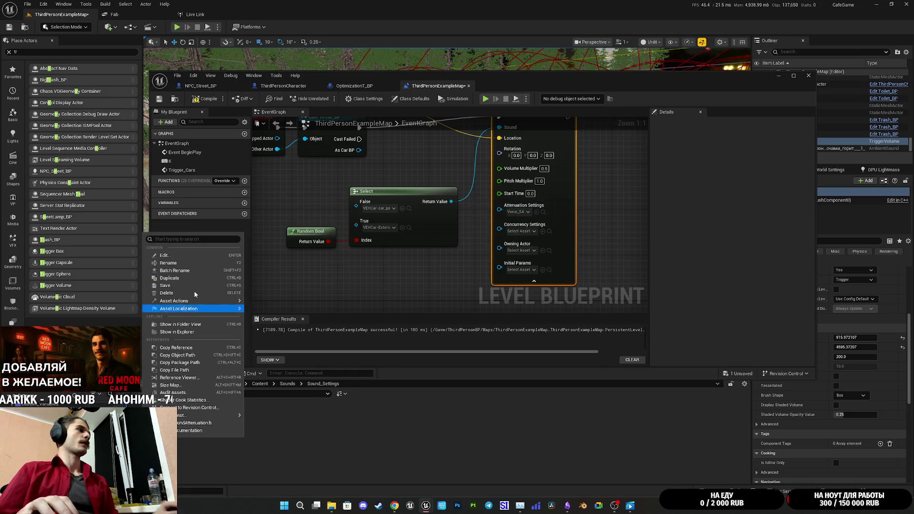
left_click(180, 281)
key("End")
key("BackSpace")
key("BackSpace")
key("BackSpace")
key("BackSpace")
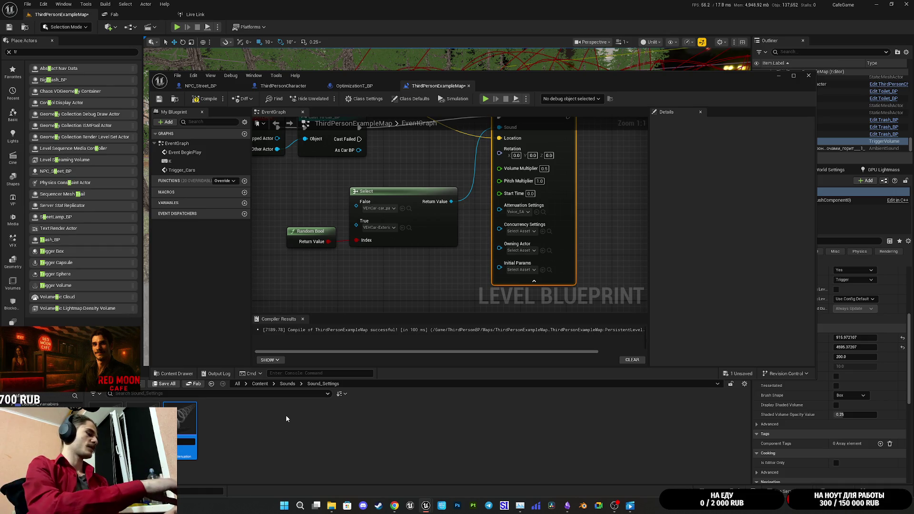
type("SA")
key("Left")
key("Left")
type("_")
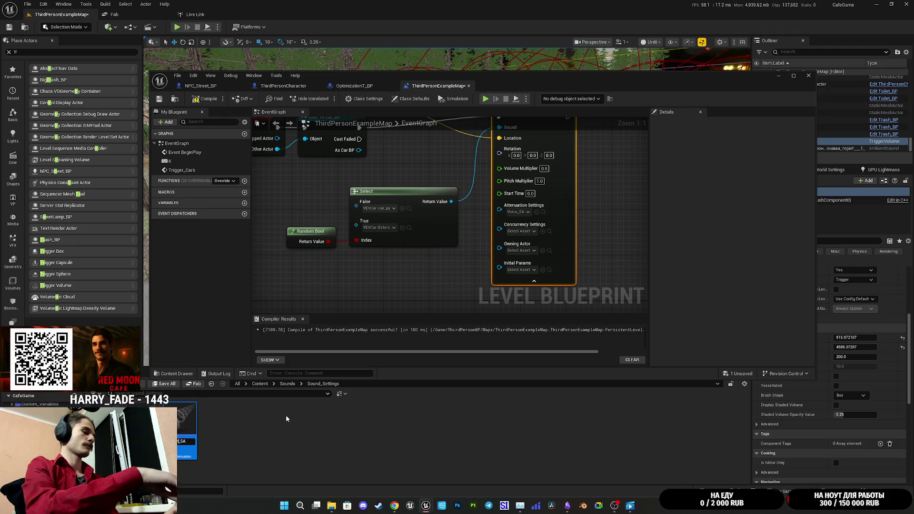
key("Return")
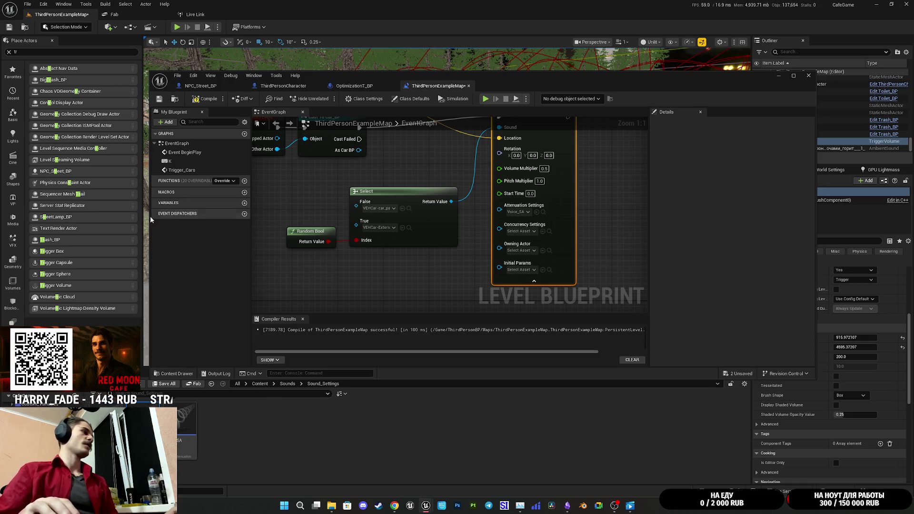
Open Street_SA, set its falloff distance to 10000, and edit the max distance range
double_click(186, 421)
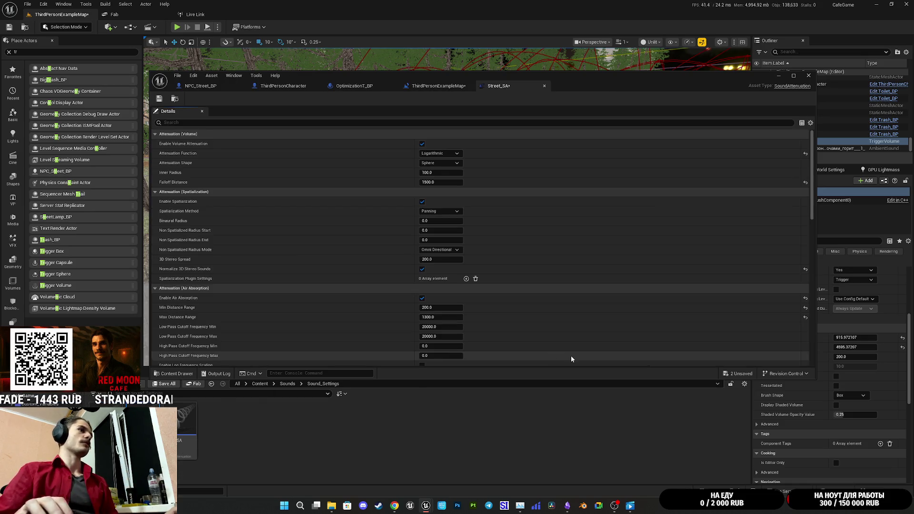
left_click(439, 181)
type("9000")
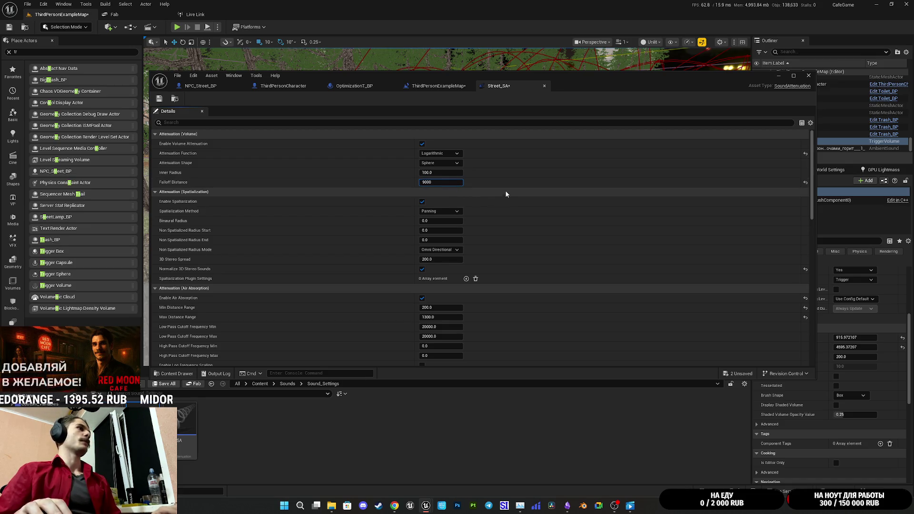
left_click(506, 193)
type("10000")
key("Return")
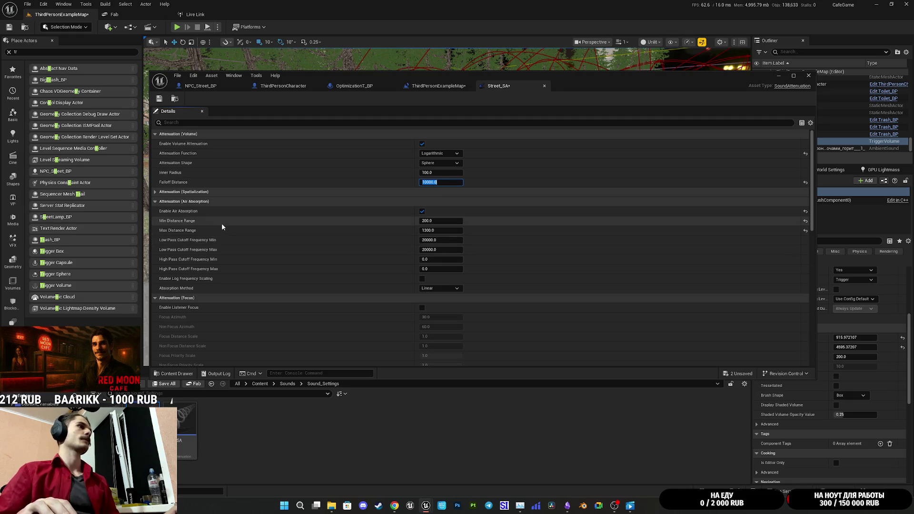
left_click(450, 232)
type("10")
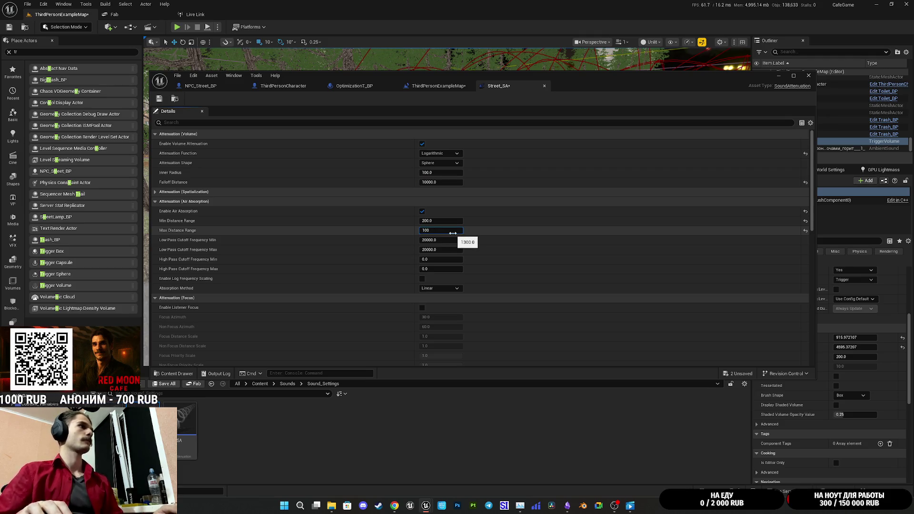
type("00.0")
Set Reverb Max Send Distance to 10000, save Street_SA, and return to the level blueprint
scroll(386, 252, "down", 6)
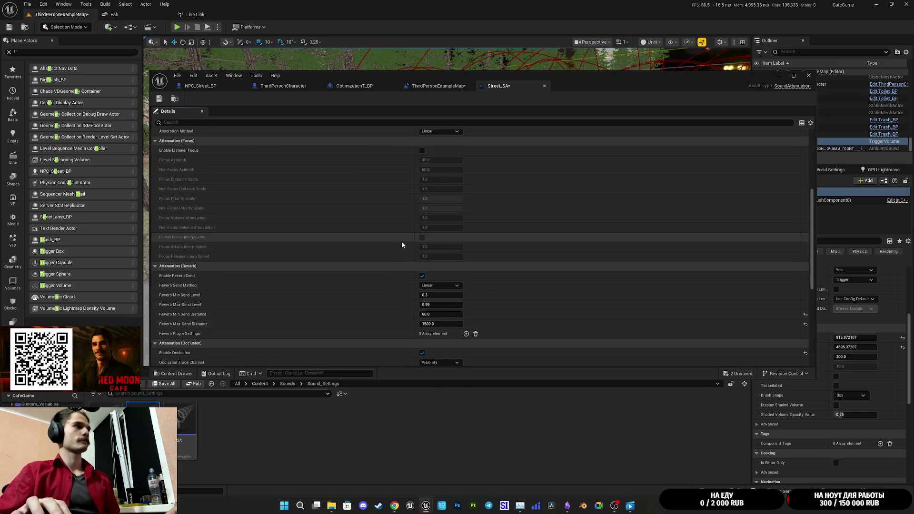
left_click(438, 324)
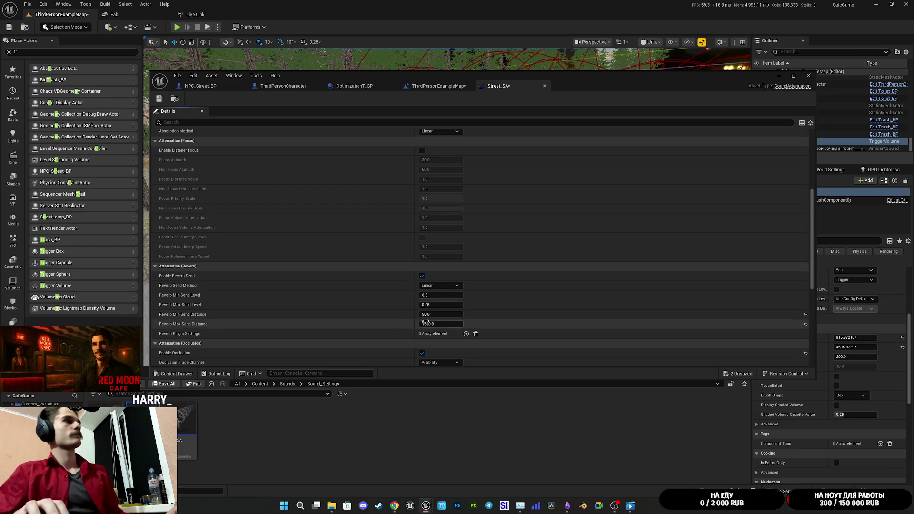
type("10000")
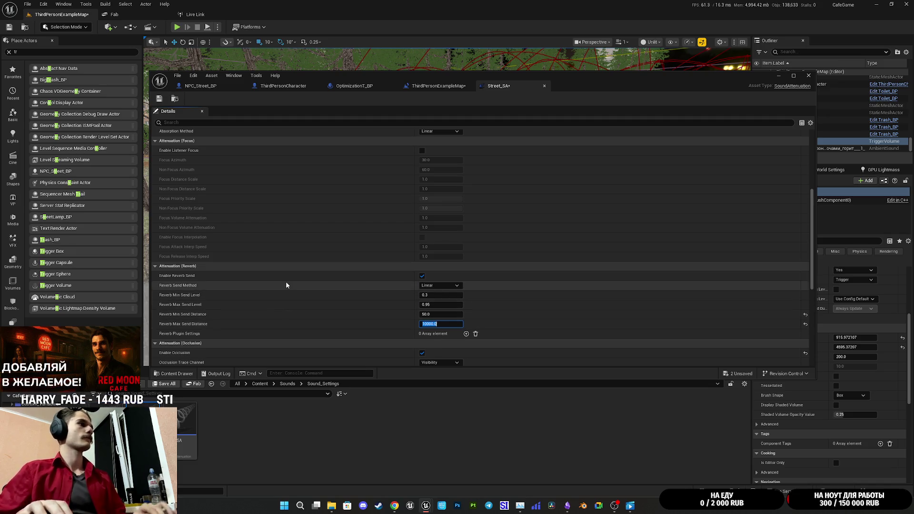
key("Return")
scroll(286, 190, "down", 5)
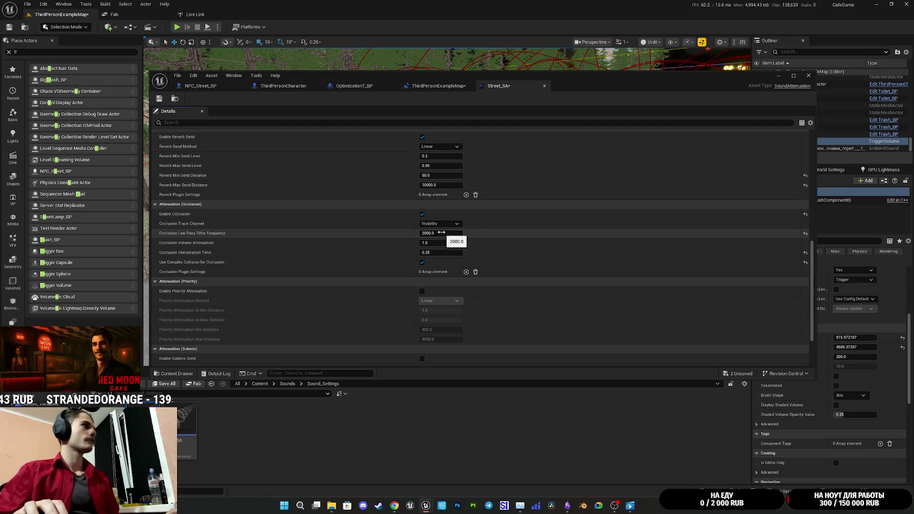
scroll(257, 203, "down", 2)
scroll(257, 203, "down", 1)
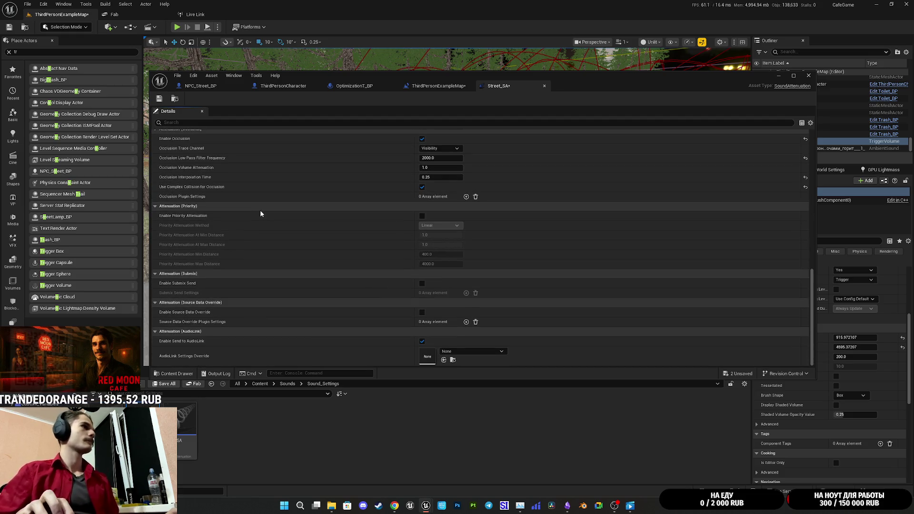
left_click(160, 100)
left_click(437, 86)
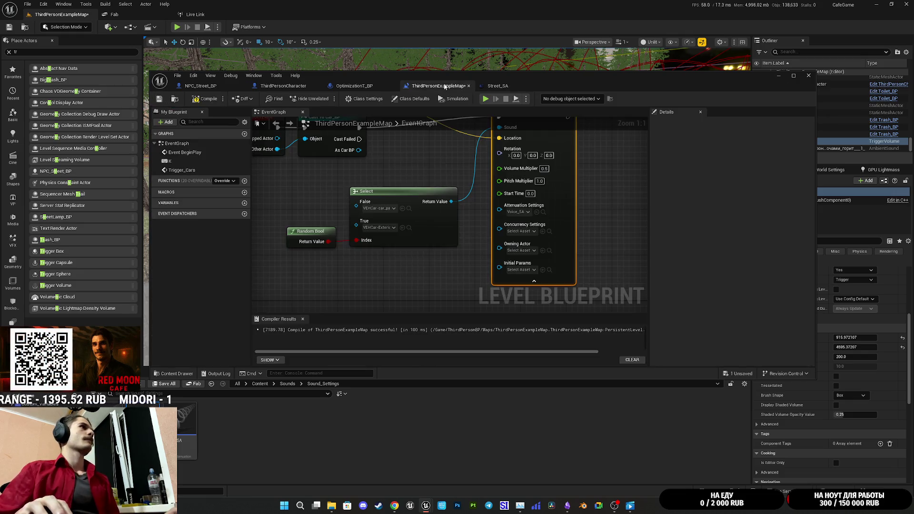
Set the Play Sound at Location attenuation to Street_SA, collapse the node, and shift it left
left_click(542, 212)
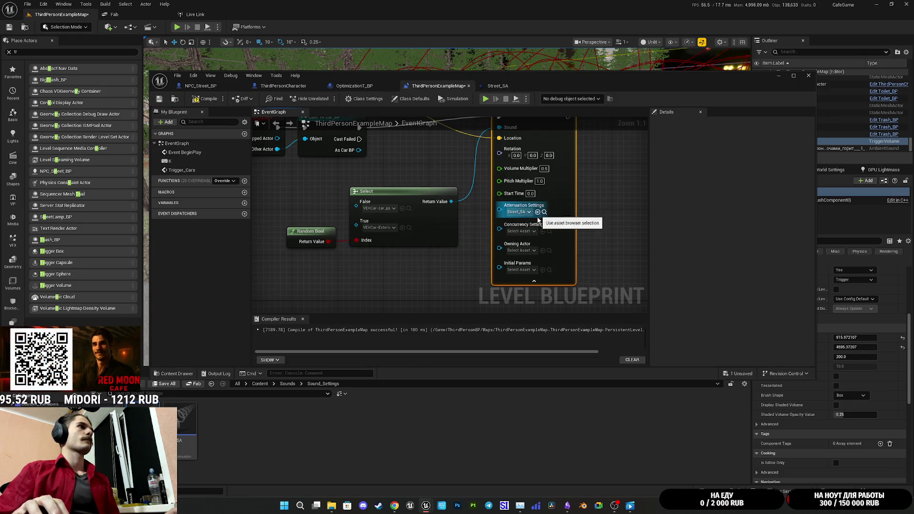
left_click(536, 283)
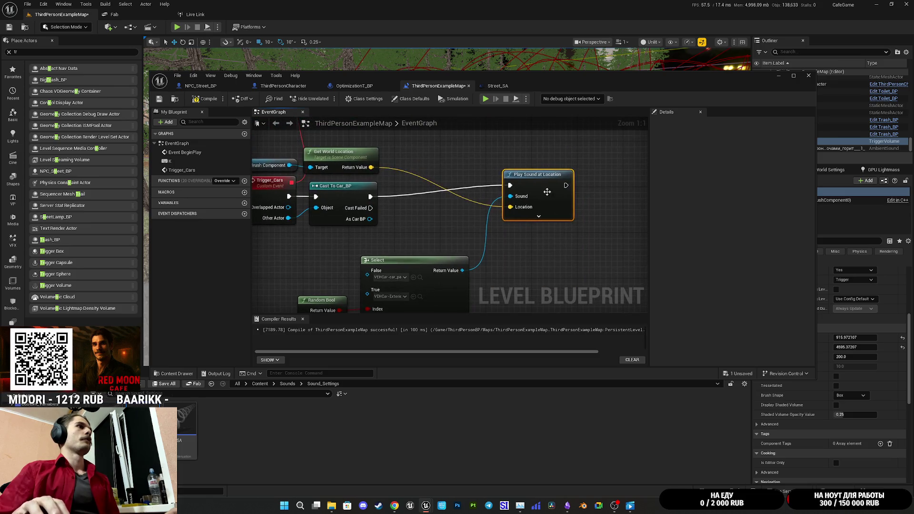
left_click_drag(508, 199, 428, 198)
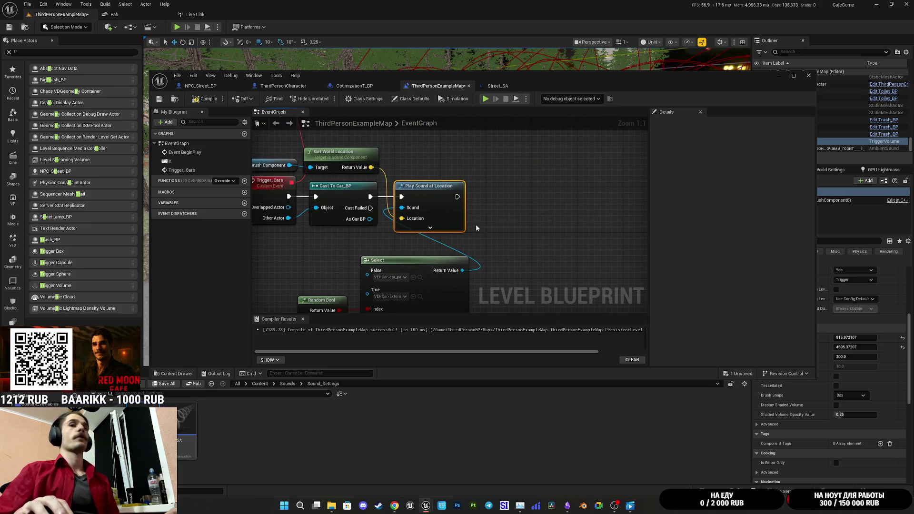
Reposition the Random Bool and Select nodes, then compile and save the level blueprint
mouse_move(432, 236)
left_mouse_down()
mouse_move(533, 277)
mouse_move(444, 254)
left_mouse_up()
left_click(577, 251)
left_click(207, 100)
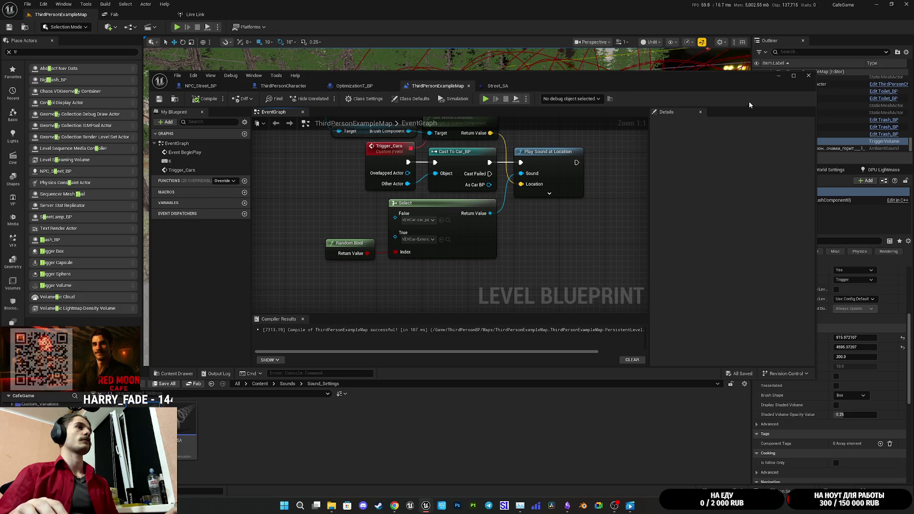
left_click(776, 76)
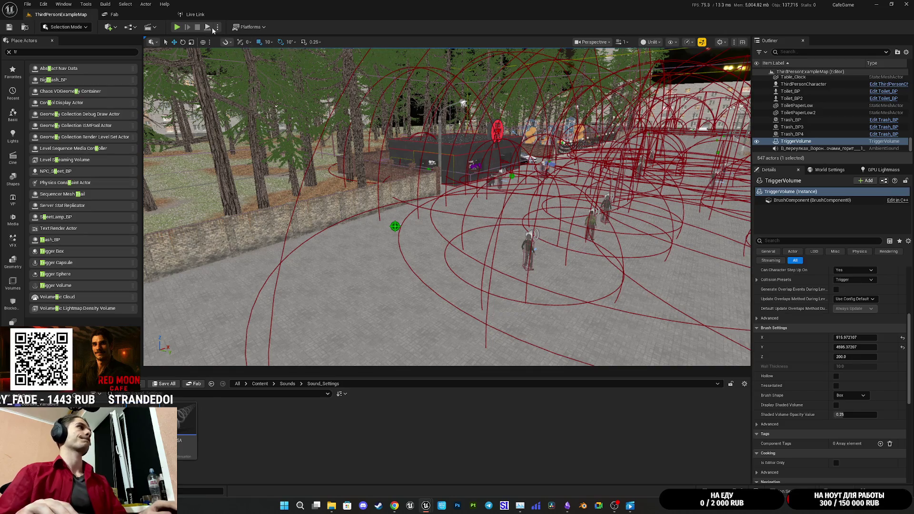
Play-test the level full-window to hear the passing cars, then pull the view back to the trigger volume
left_click(179, 29)
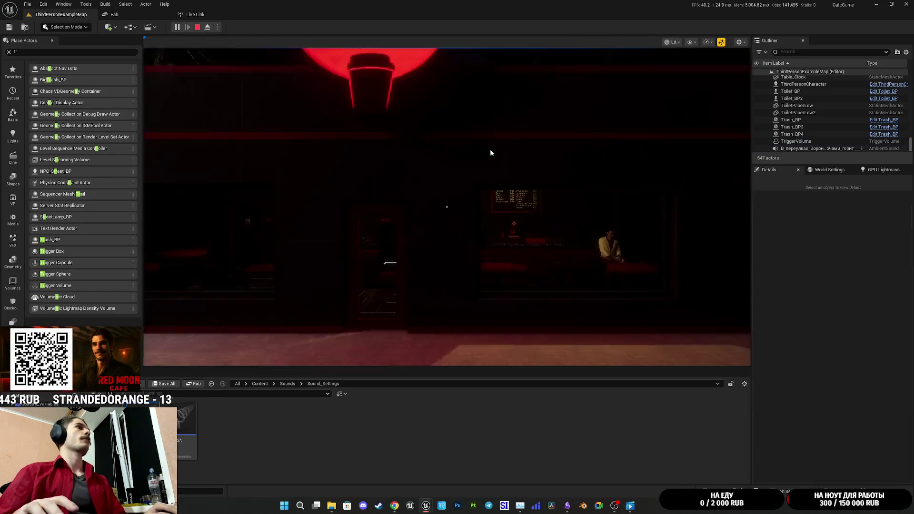
key("F11")
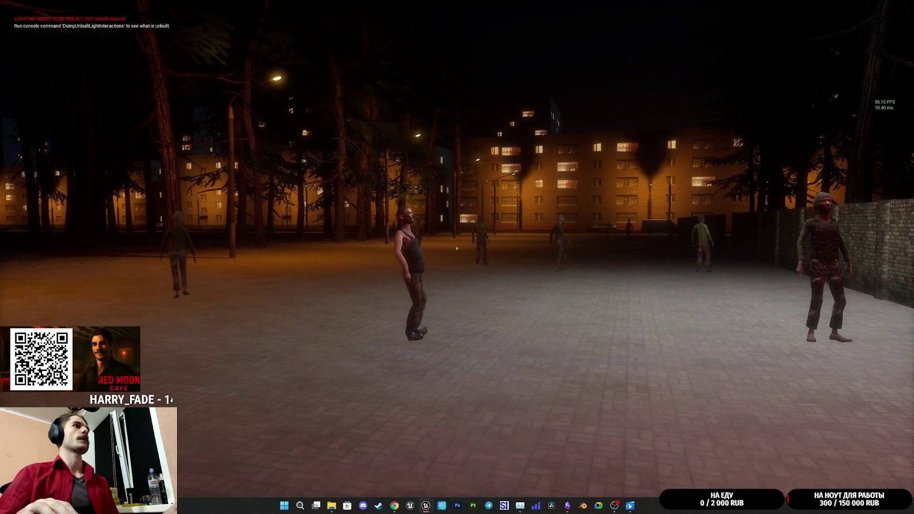
key("Escape")
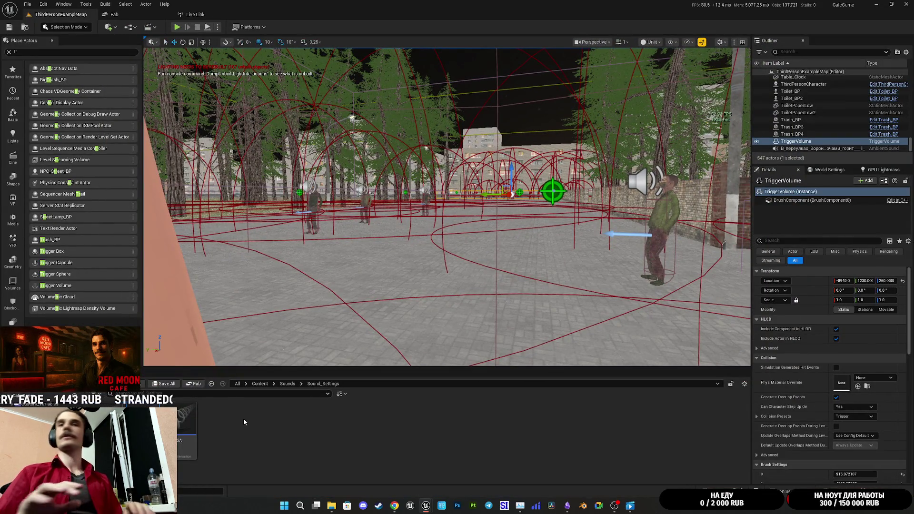
left_click(287, 383)
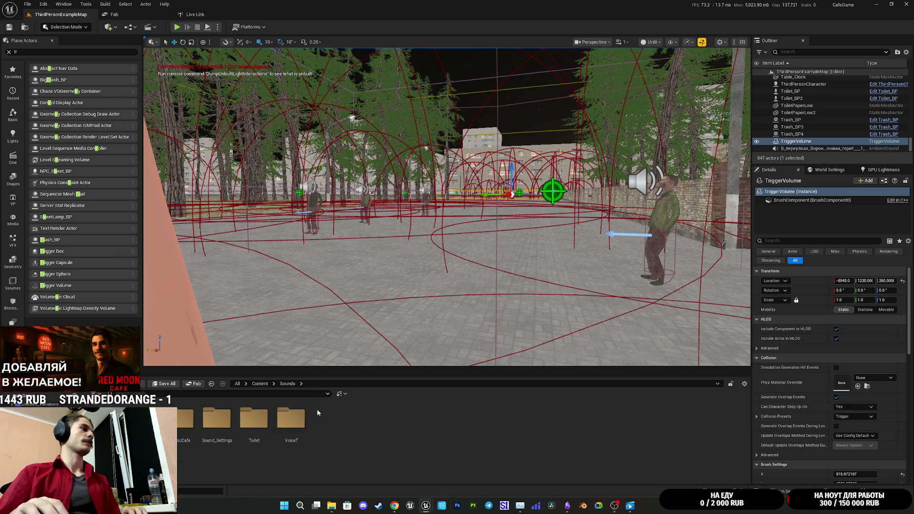
mouse_move(438, 279)
left_mouse_down()
mouse_move(277, 362)
mouse_move(214, 229)
mouse_move(731, 291)
left_mouse_up()
Set the street trigger volume's brush Y size to 5000 in Brush Settings
scroll(798, 379, "down", 3)
left_click(855, 392)
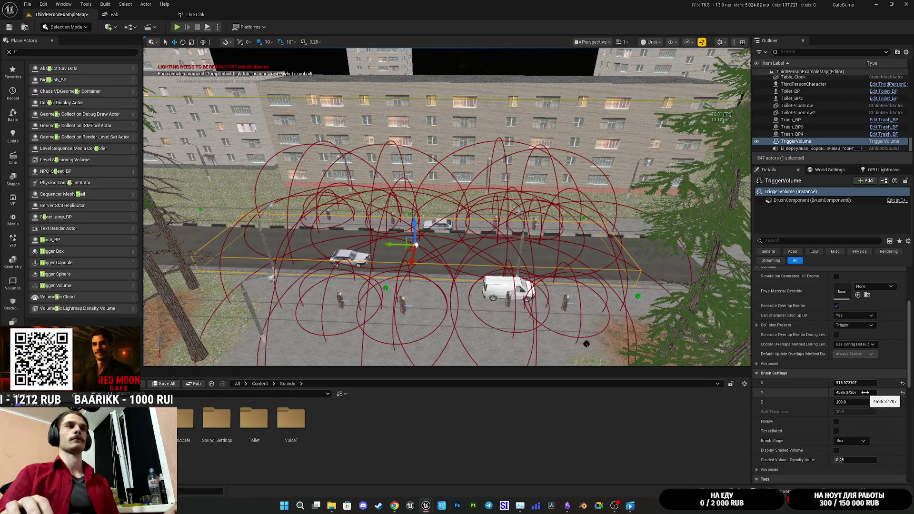
left_click_drag(855, 392, 865, 392)
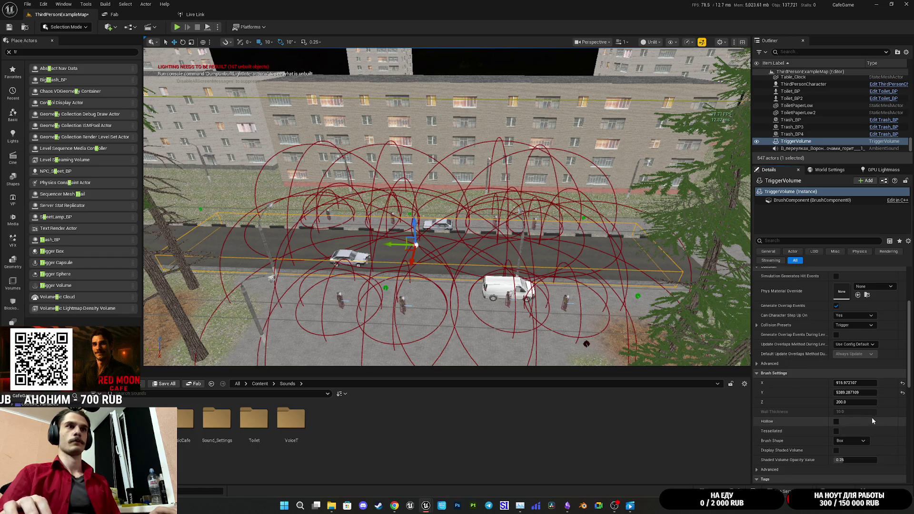
left_click(851, 392)
type("5000")
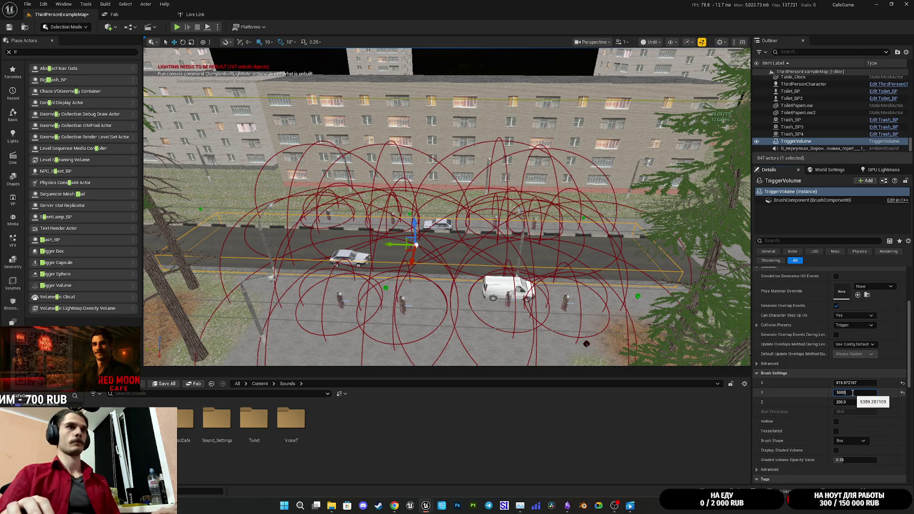
key("Return")
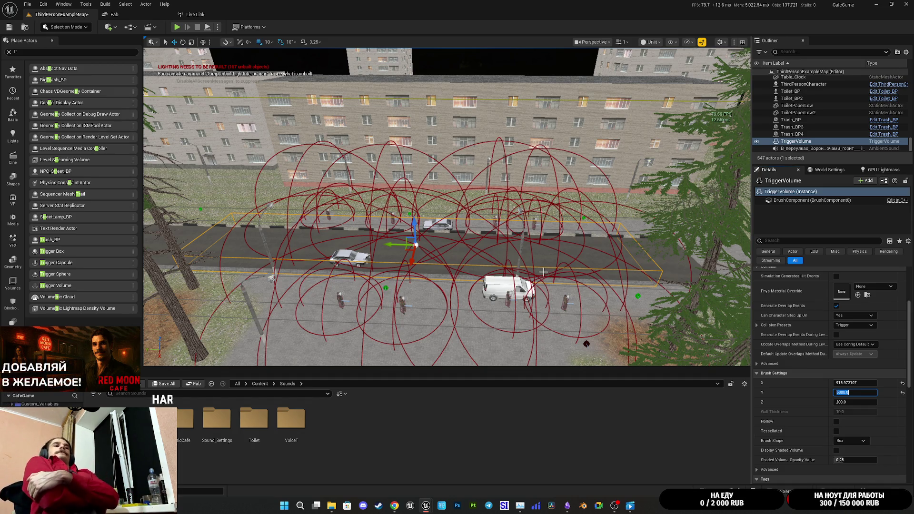
left_click_drag(543, 271, 495, 214)
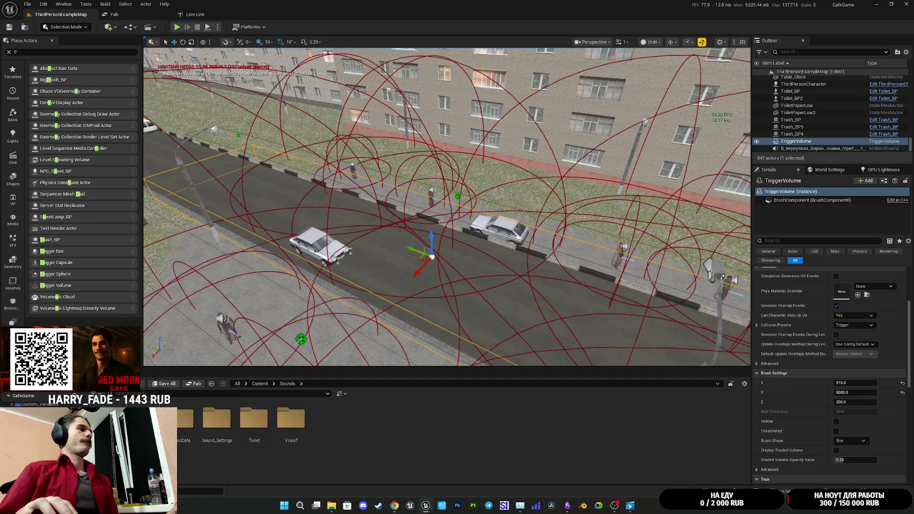
Open the Coffee_Machines_SFX folder, preview one of its sounds, then switch to Obsidian
double_click(143, 419)
left_click(254, 419)
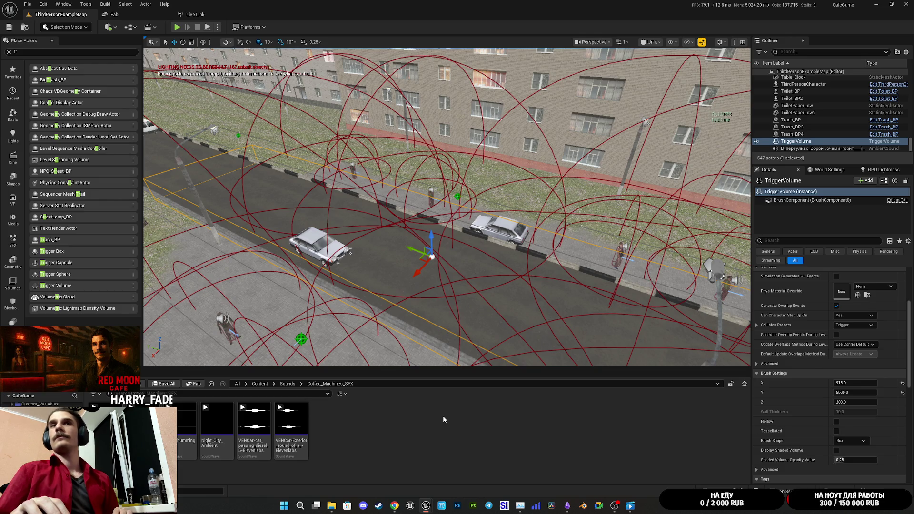
left_click(568, 507)
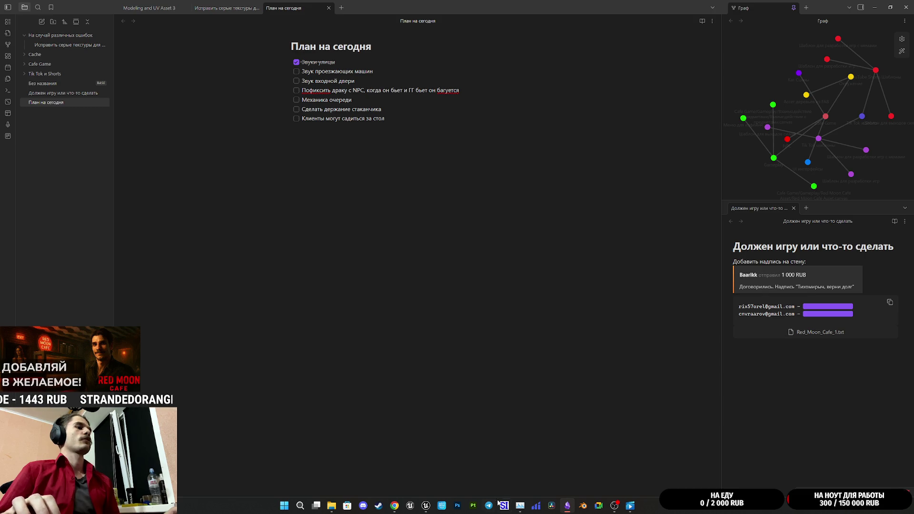
Bring the Unreal level blueprint editor back from the taskbar preview
mouse_move(433, 510)
left_click(458, 464)
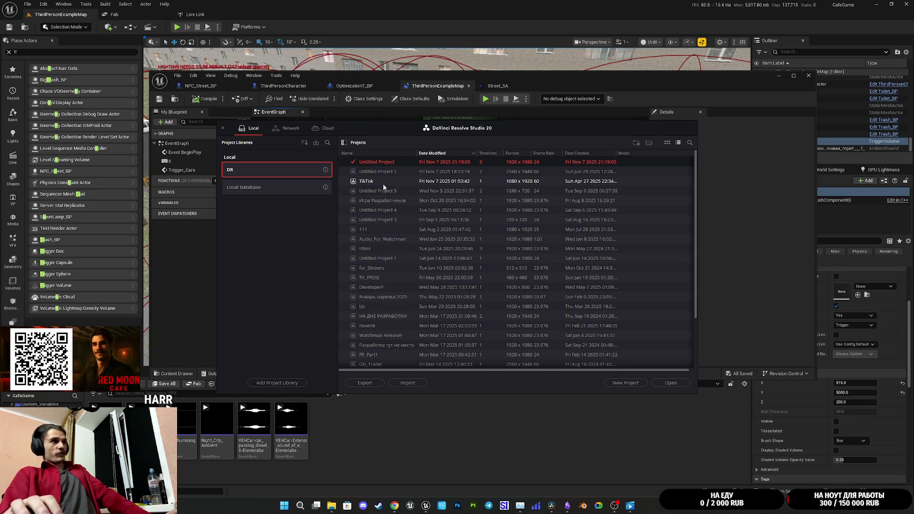
Load Untitled Project 2 and switch to the Edit page with the timeline
double_click(386, 172)
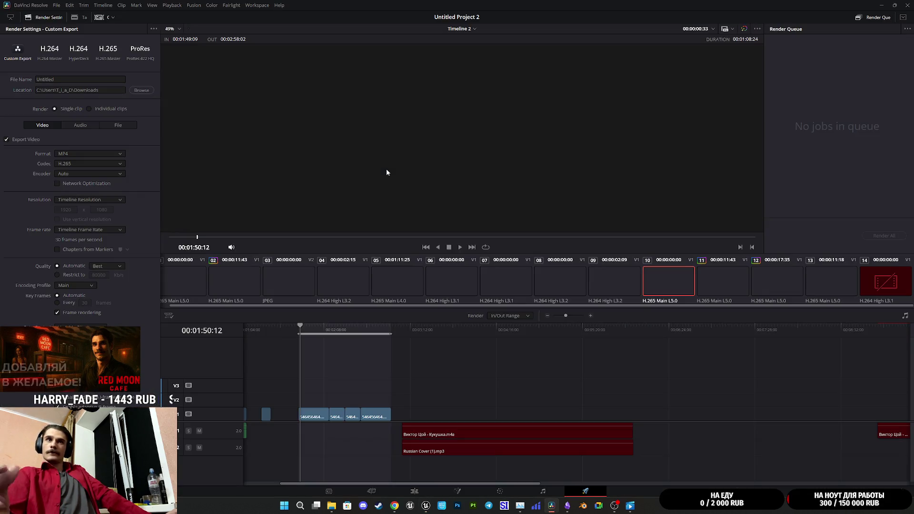
left_click(422, 492)
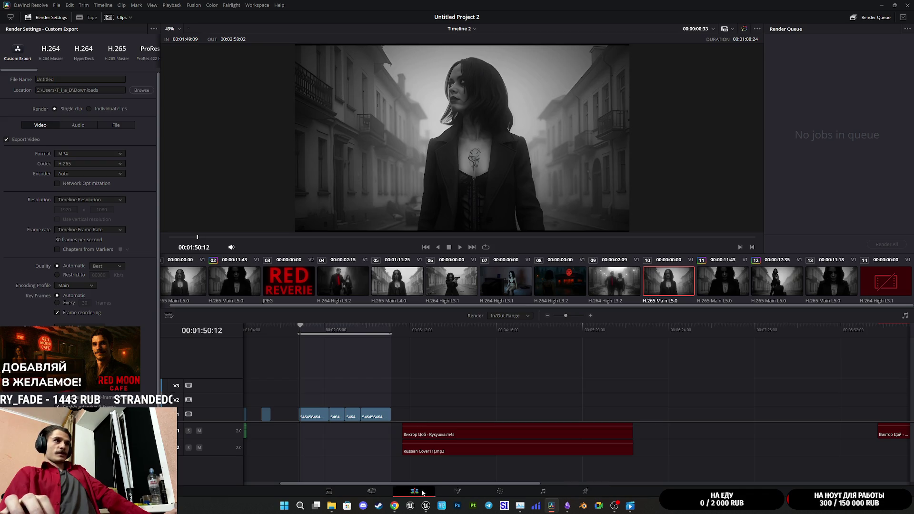
Delete both red music clips and drop the diesel car-passing sound at the playhead
mouse_move(744, 452)
left_mouse_down()
mouse_move(685, 432)
mouse_move(644, 437)
left_mouse_up()
key("Delete")
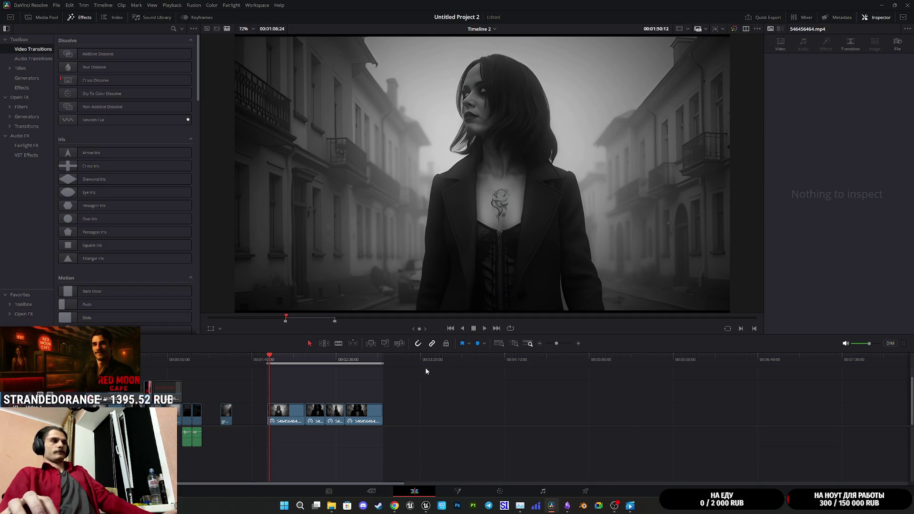
left_click(404, 362)
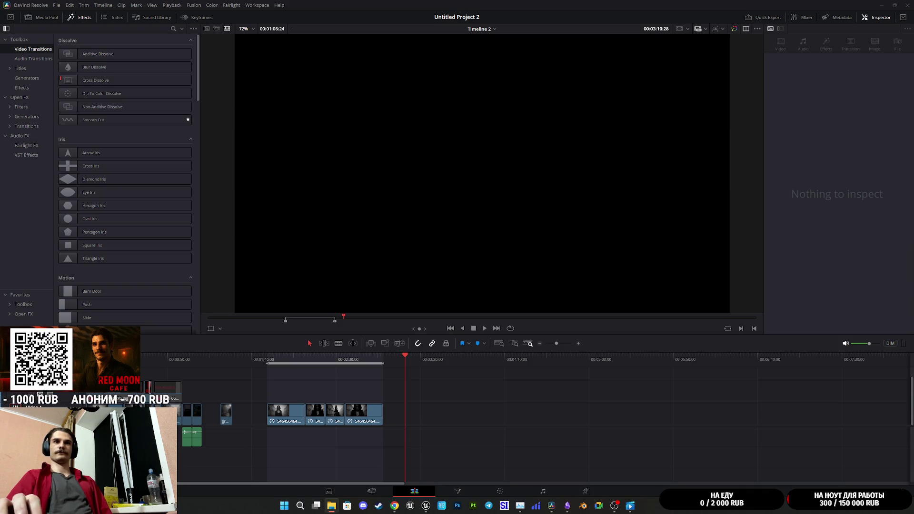
left_click_drag(590, 439, 407, 437)
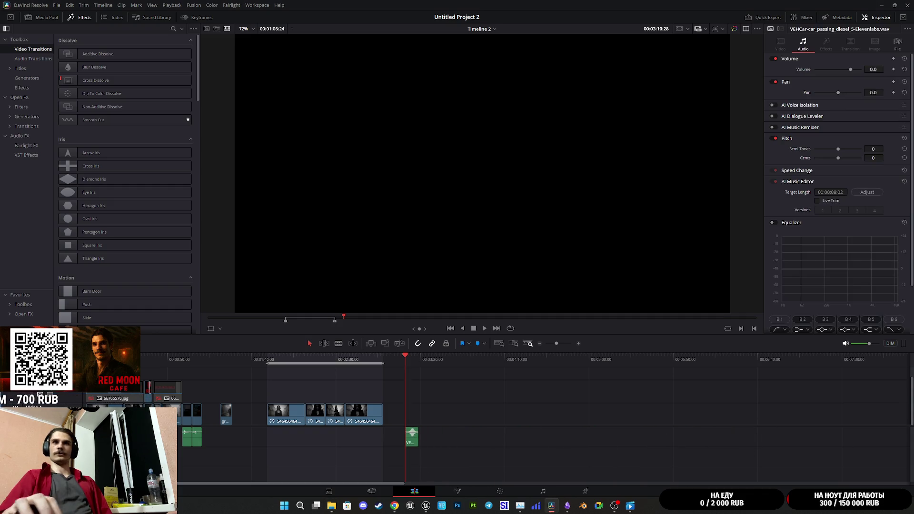
Add the exterior car sound after the diesel clip and play both back
mouse_move(911, 421)
left_mouse_down()
mouse_move(424, 434)
mouse_move(428, 414)
left_mouse_up()
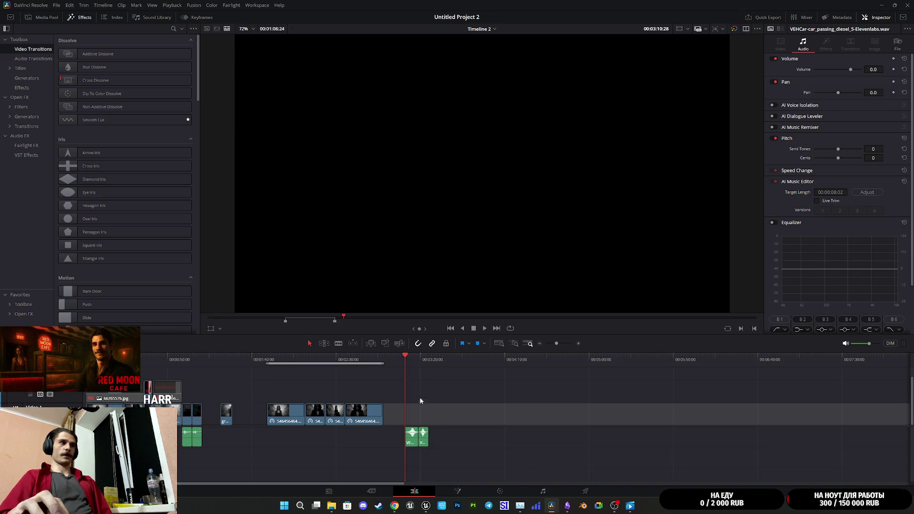
scroll(455, 409, "up", 2)
scroll(456, 412, "up", 3)
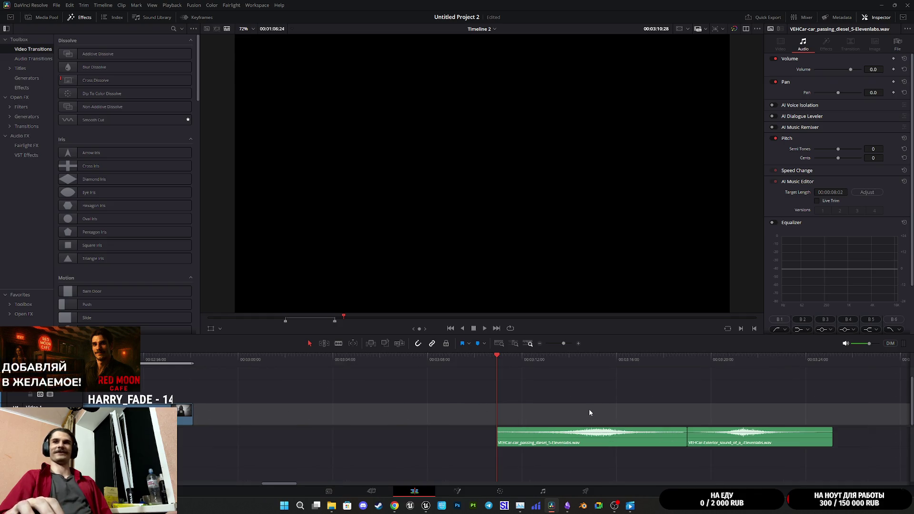
scroll(589, 412, "right", 2)
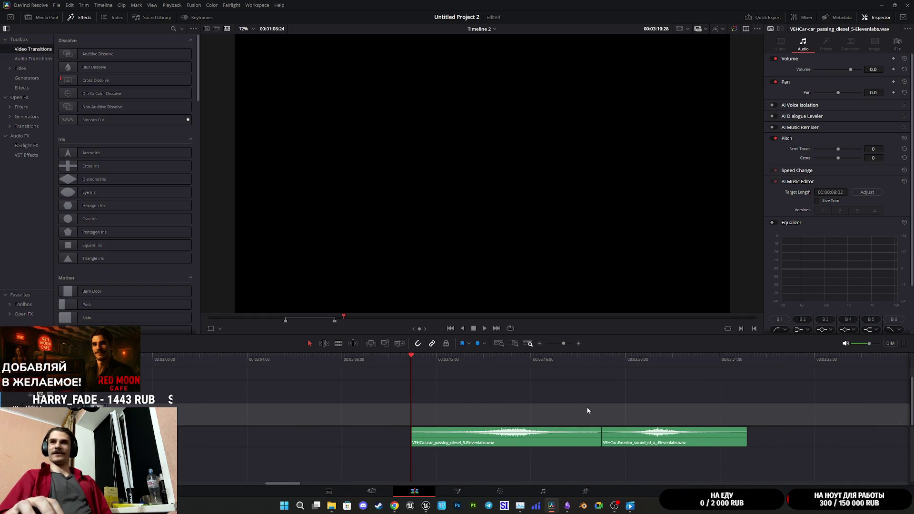
key("space")
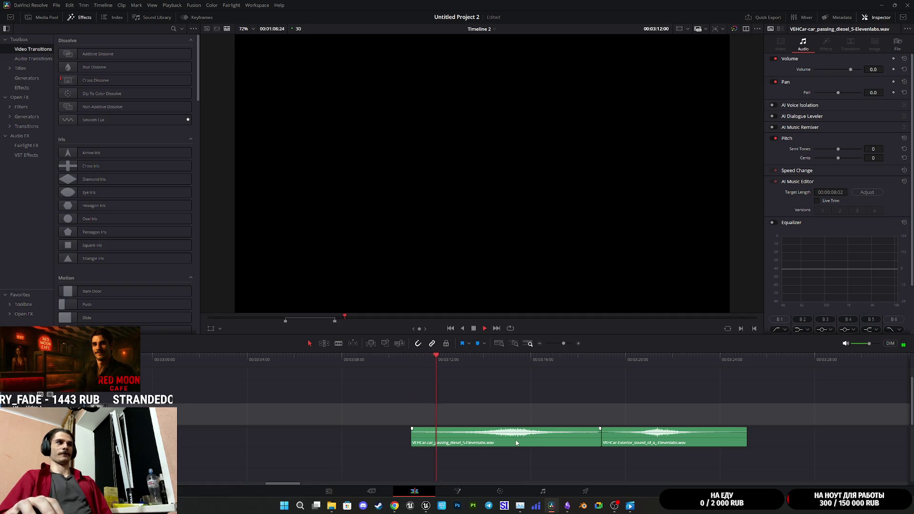
Trim the head of the diesel car-passing clip shorter
left_click(518, 442)
key("space")
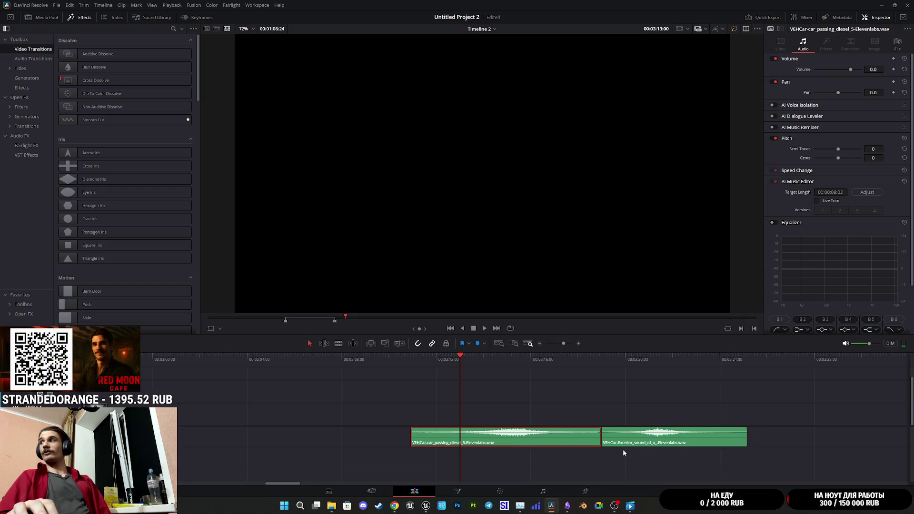
key("space")
key("space")
left_click_drag(412, 441, 464, 440)
Add a 60-frame cross fade at the diesel clip's start and shorten it
right_click(468, 440)
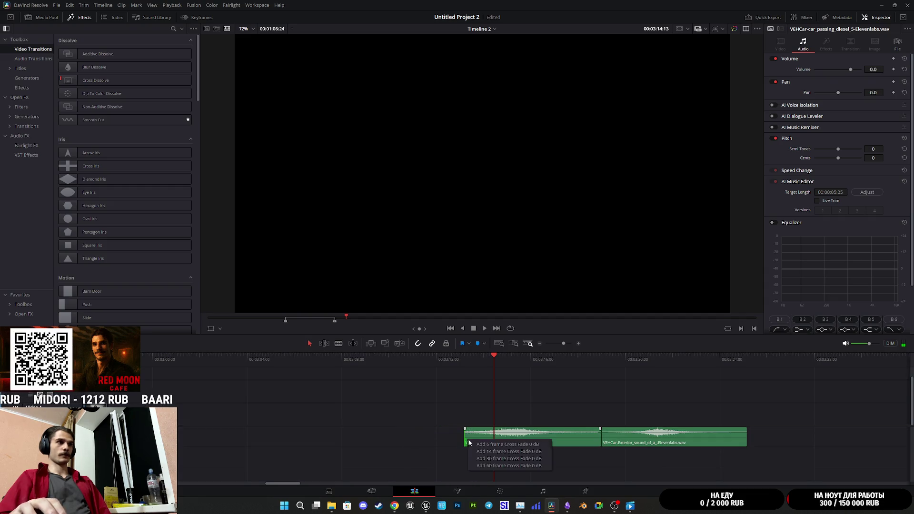
left_click(511, 465)
left_click_drag(508, 434, 497, 437)
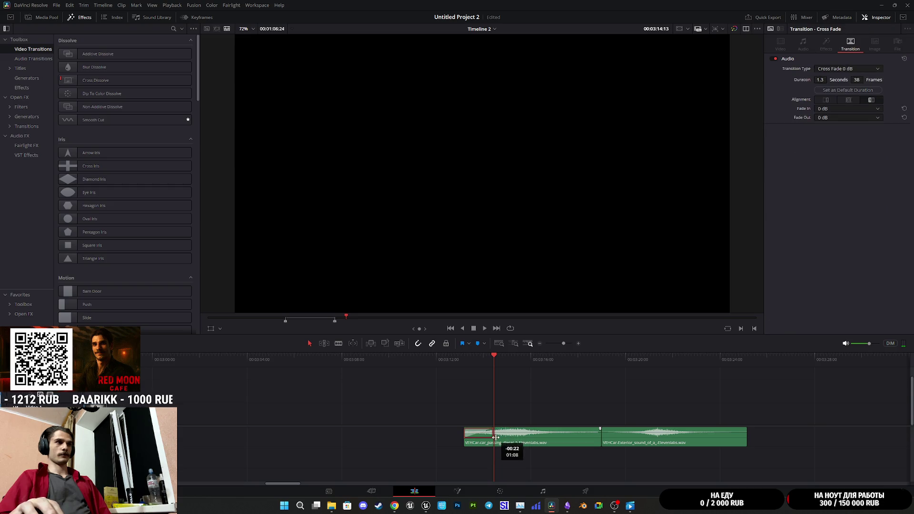
Trim the diesel clip's end, add an ending cross fade, and play it back
left_click(595, 437)
left_click_drag(595, 437, 562, 437)
right_click(562, 441)
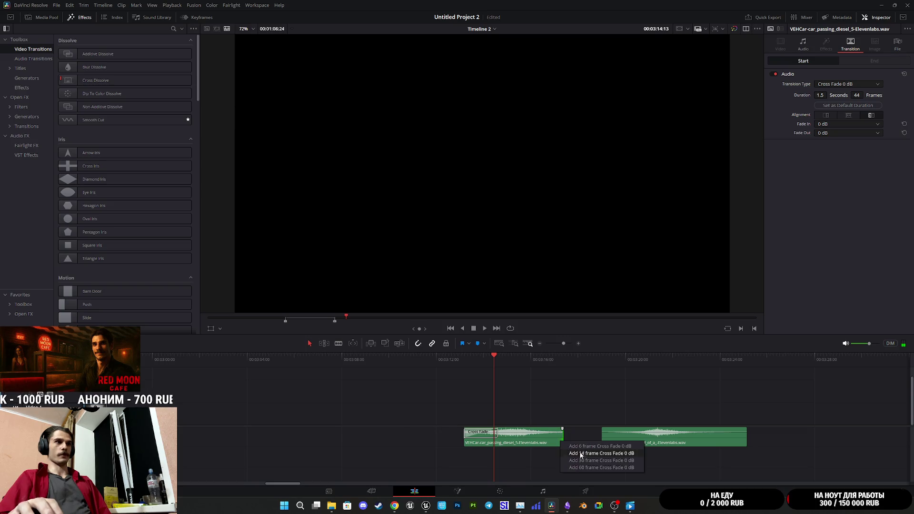
left_click(603, 467)
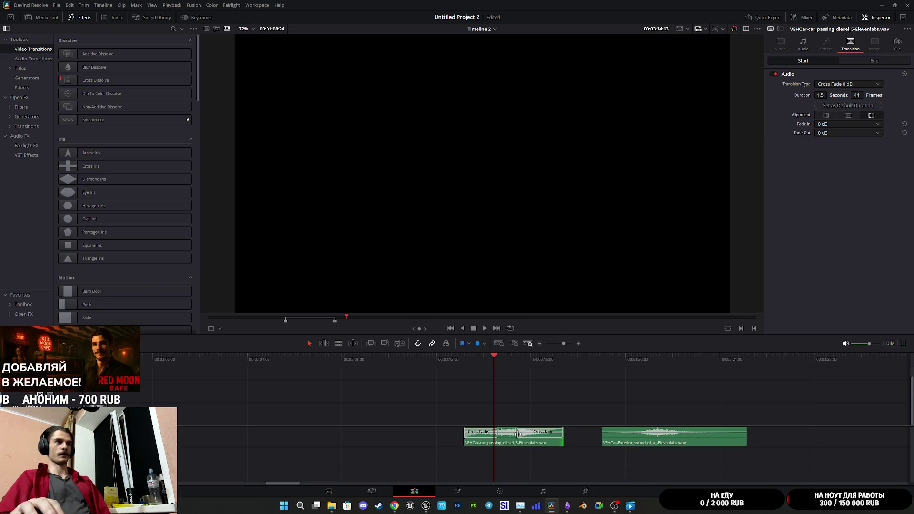
left_click(543, 433)
key("space")
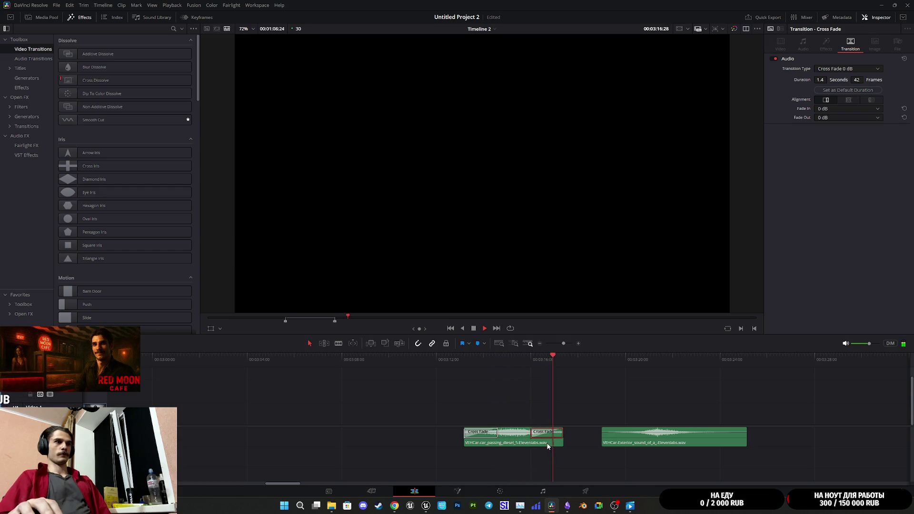
left_click(466, 361)
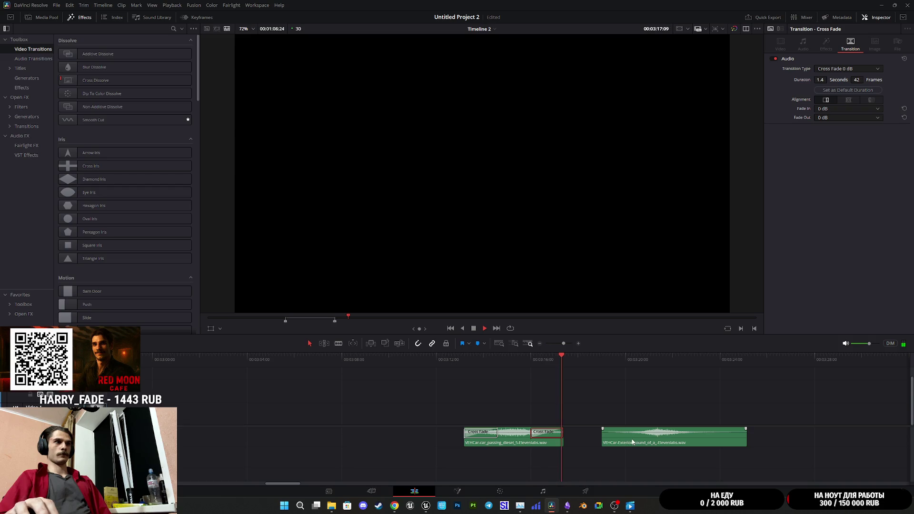
Move the exterior clip to a new track below, trimming both ends to match the diesel clip
mouse_move(640, 443)
left_mouse_down()
mouse_move(604, 461)
mouse_move(500, 462)
mouse_move(523, 463)
left_mouse_up()
left_click_drag(461, 460, 468, 456)
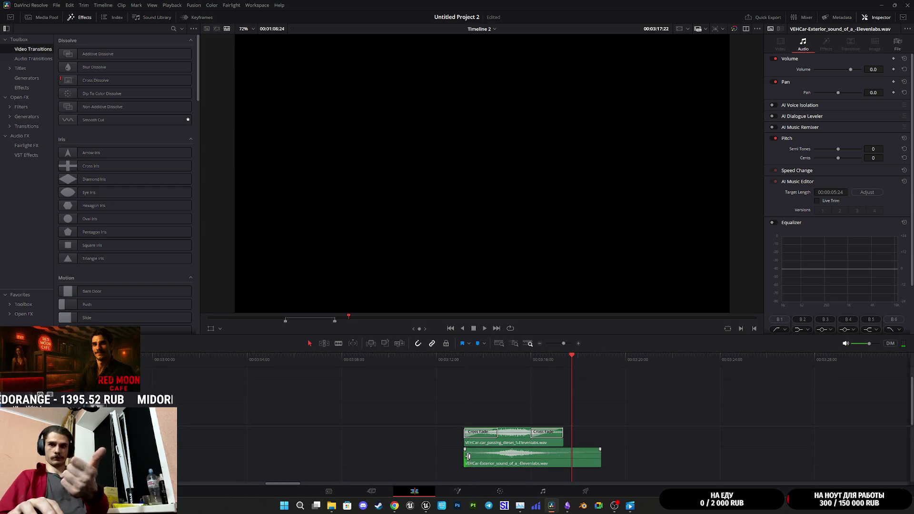
key("ctrl+s")
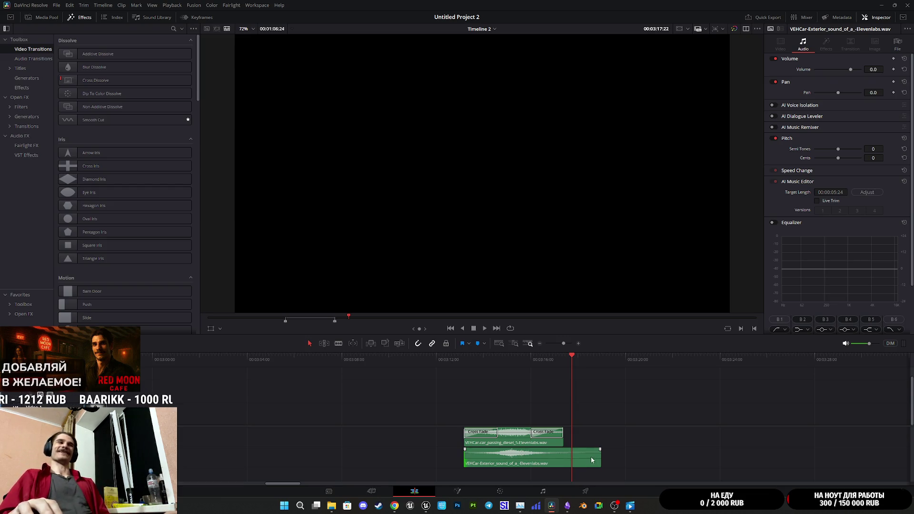
left_click_drag(599, 459, 564, 460)
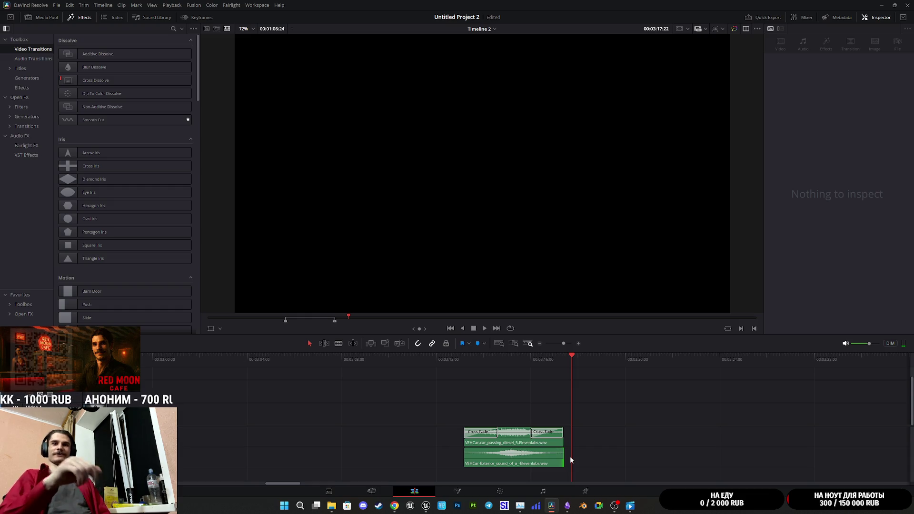
left_click_drag(559, 457, 560, 457)
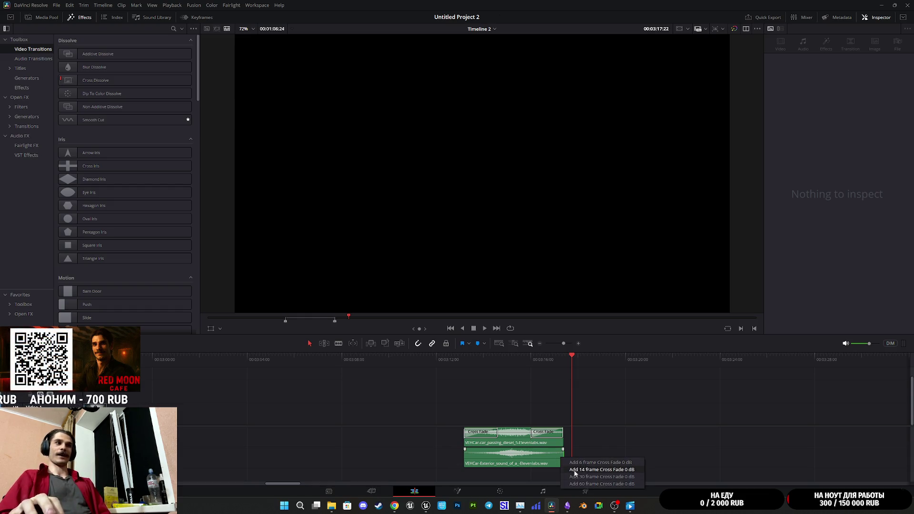
Add and lengthen a cross fade at the exterior clip's start, then play both clips
right_click(467, 459)
left_click(511, 479)
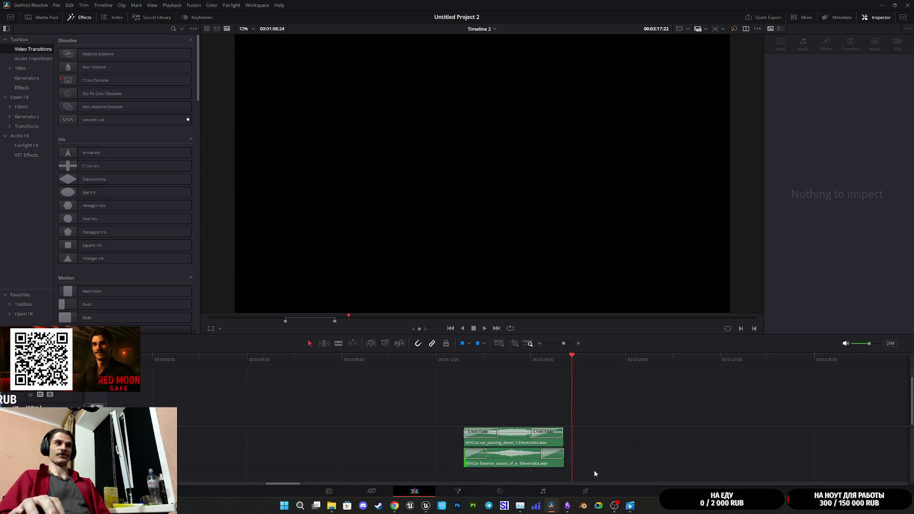
left_click_drag(485, 453, 622, 438)
left_click(464, 364)
key("space")
key("space")
On the Deliver page, enable audio export with MP3 as the format
left_click(585, 490)
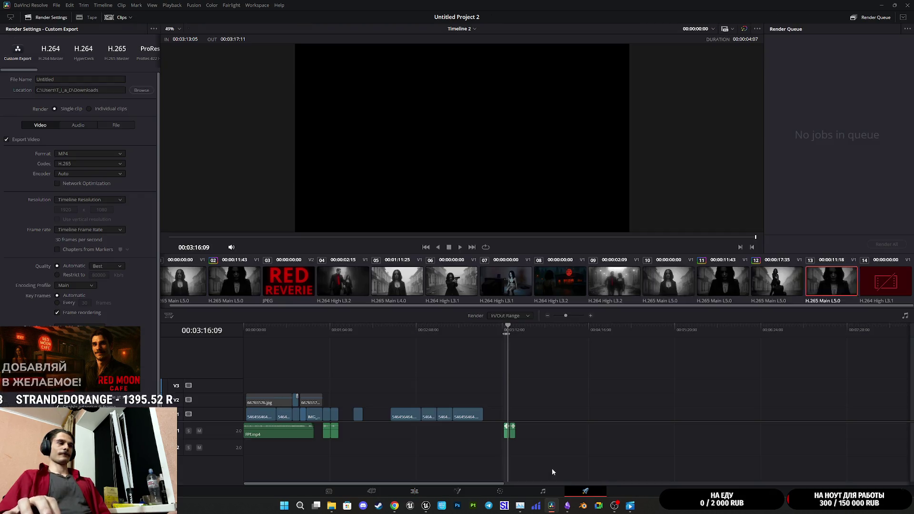
left_click(72, 125)
left_click(73, 153)
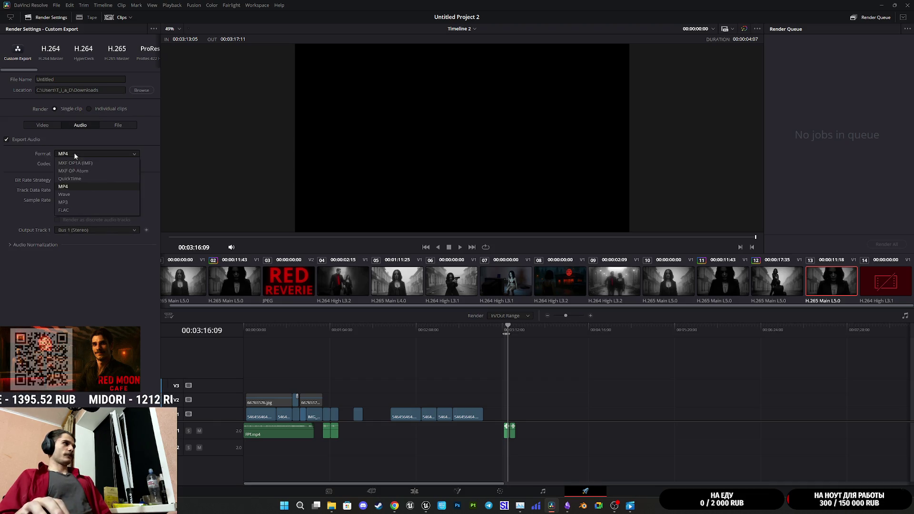
left_click(85, 201)
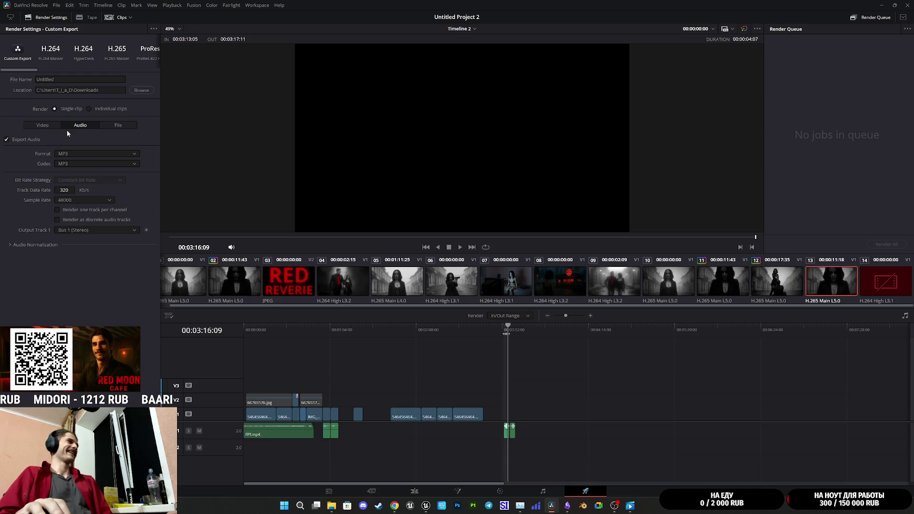
Name the output Car_Passing1 and add it to the render queue
left_click_drag(82, 79, 46, 79)
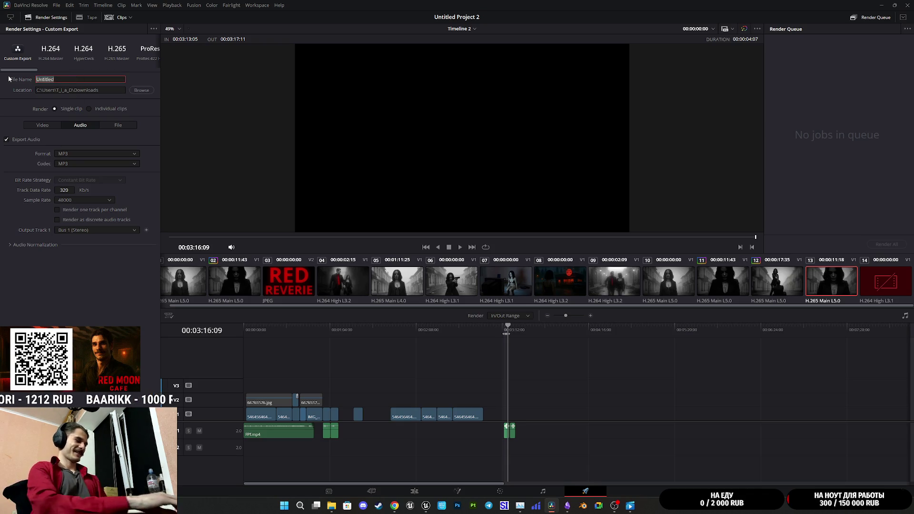
type("Car")
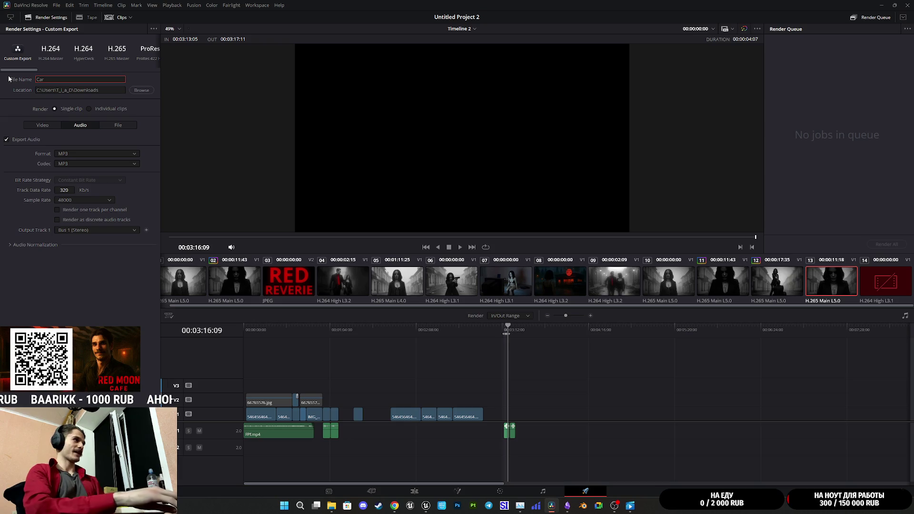
type("_Passing")
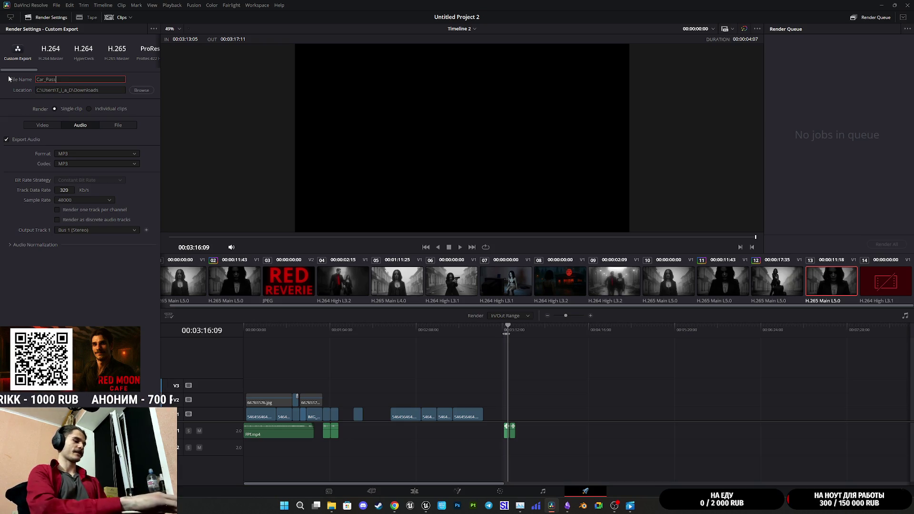
type("1")
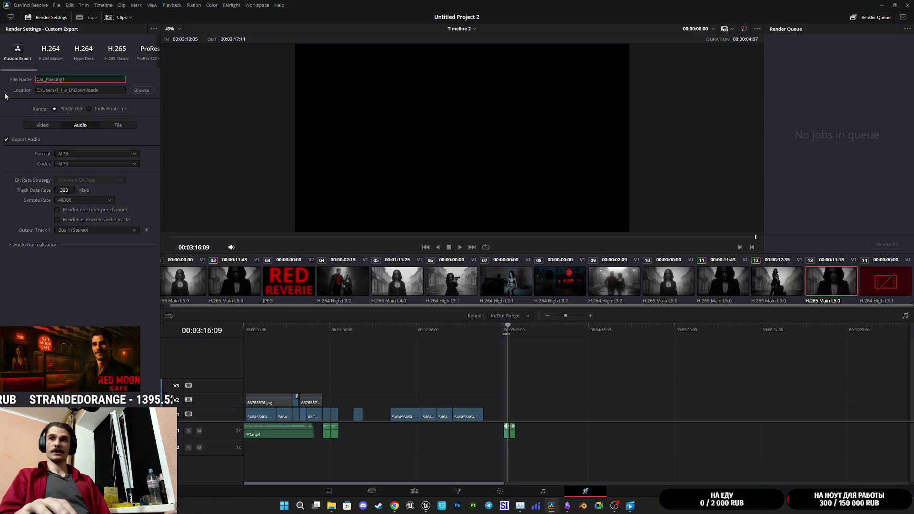
scroll(505, 371, "up", 3)
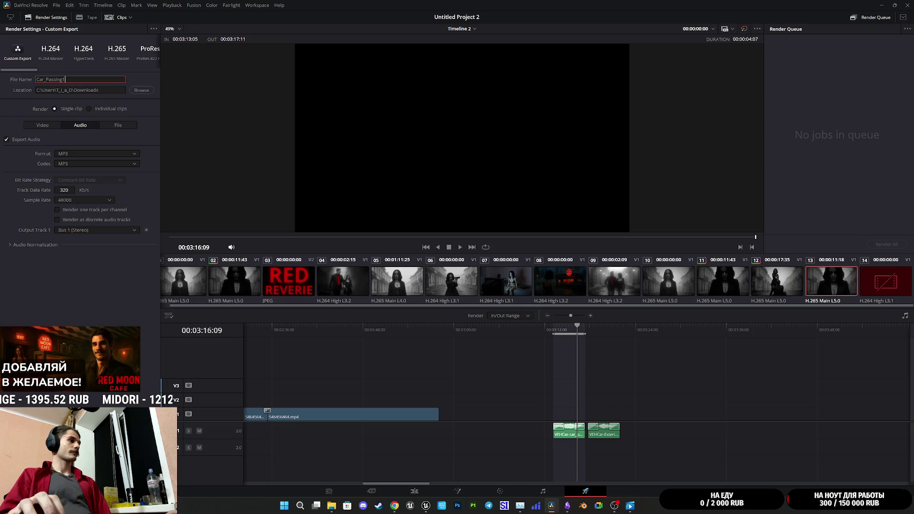
left_click(80, 477)
Set the render In/Out range to the second car-pass clip, keeping the Car_Passing1 job
left_click(599, 328)
key("x")
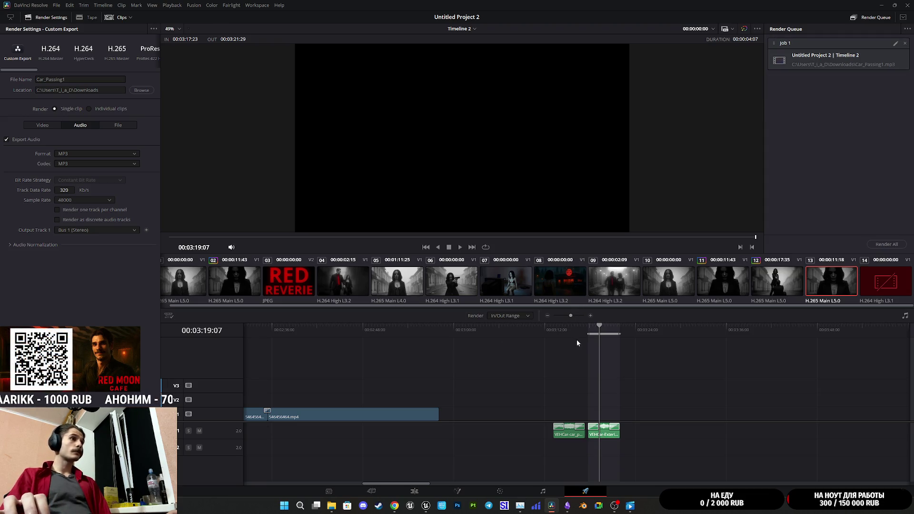
key("ctrl+z")
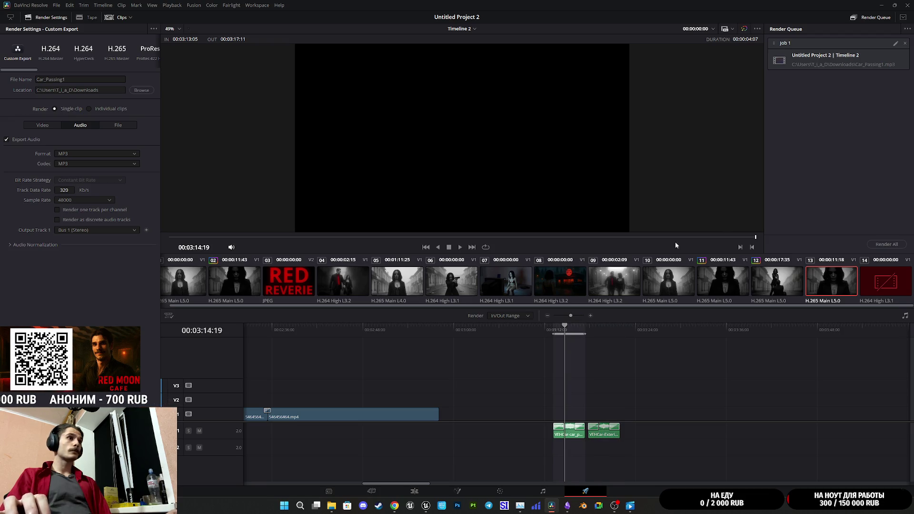
left_click(906, 44)
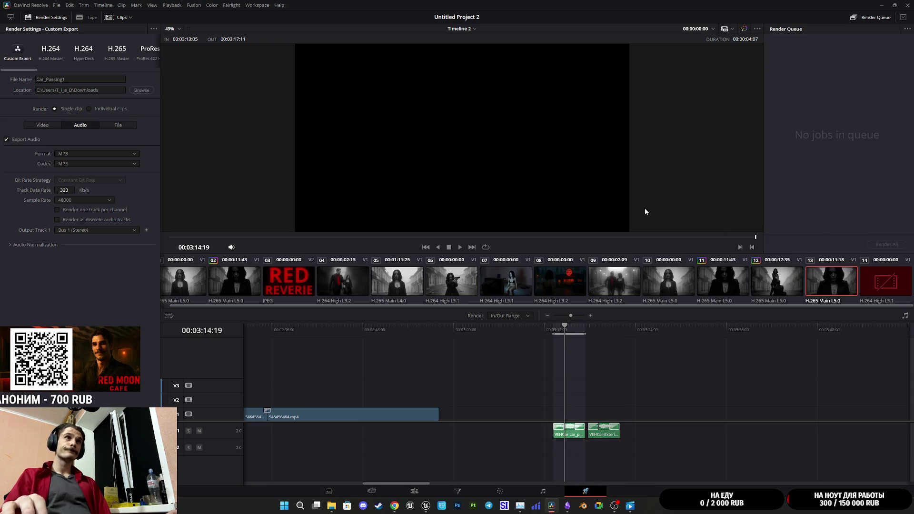
key("ctrl+z")
key("ctrl+shift+z")
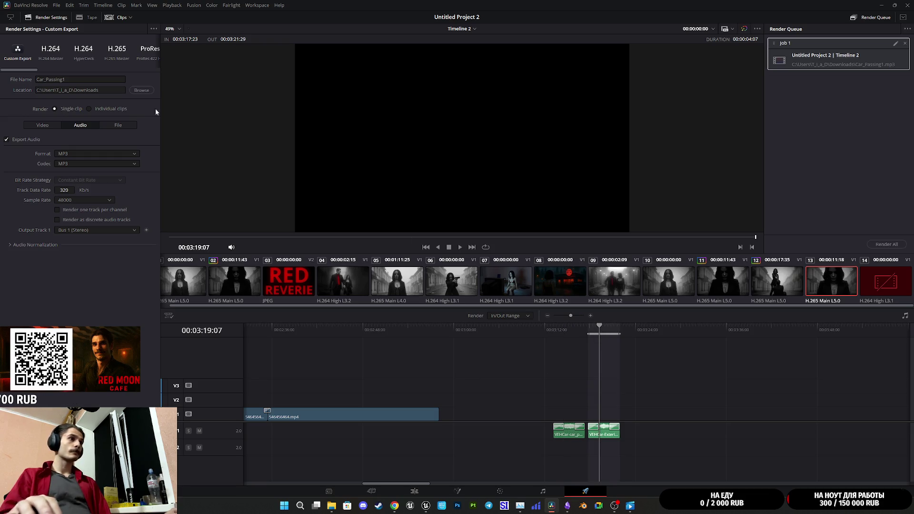
Rename the output to Car_Passing2 and add it to the render queue
left_click(81, 79)
key("BackSpace")
type("2")
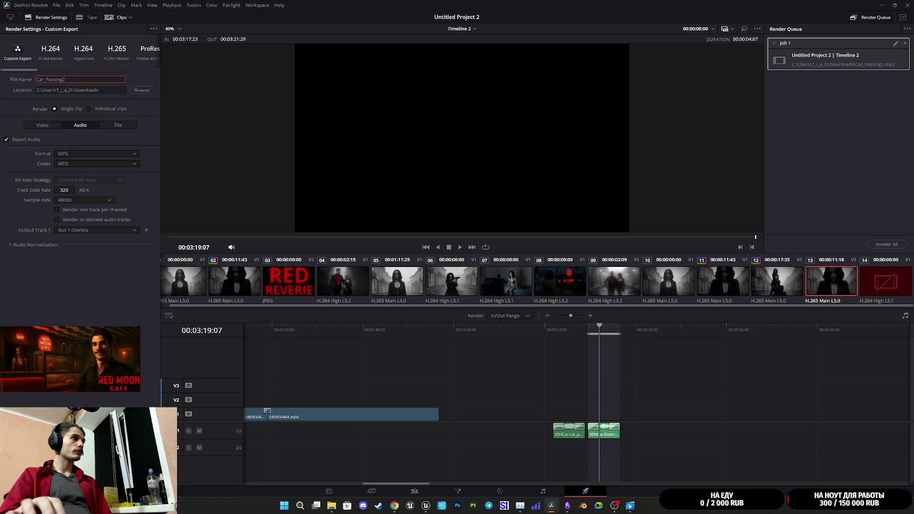
key("Return")
Render both car-pass jobs, then switch back to the Unreal Editor
left_click(825, 68, "shift")
left_click(886, 244)
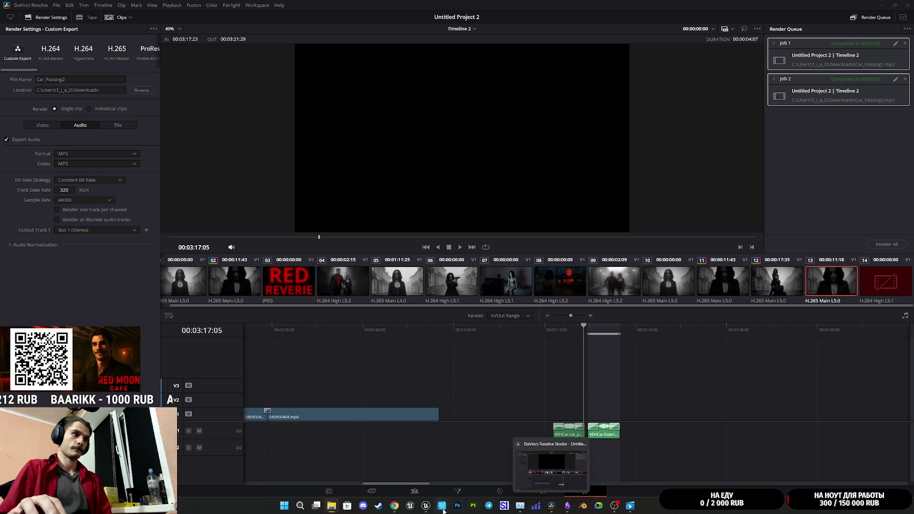
mouse_move(426, 505)
left_click(405, 475)
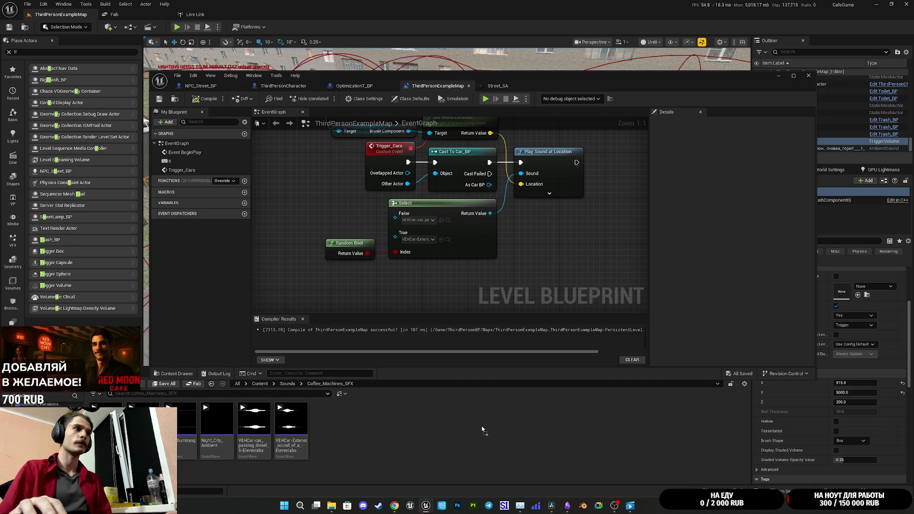
Open Car_Passing1 and Car_Passing2 together in the Property Matrix from Asset Actions
right_click(187, 429)
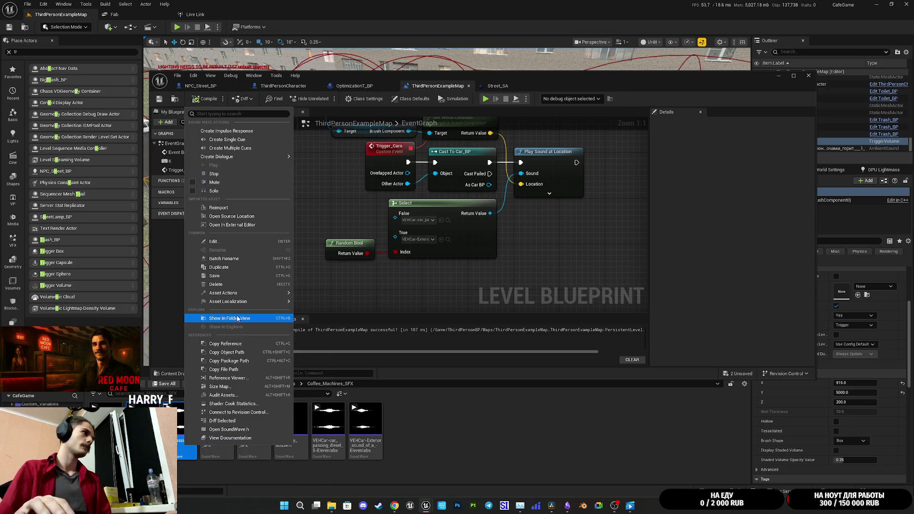
mouse_move(251, 293)
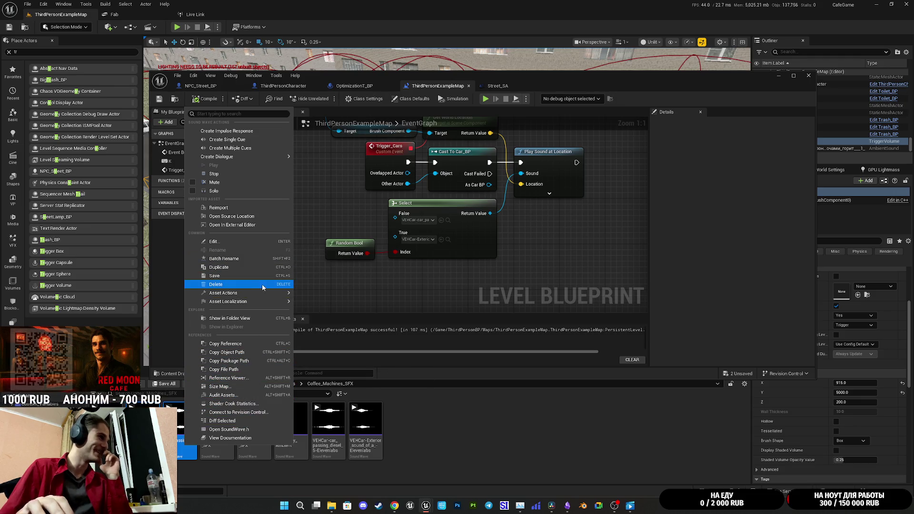
left_click(339, 390)
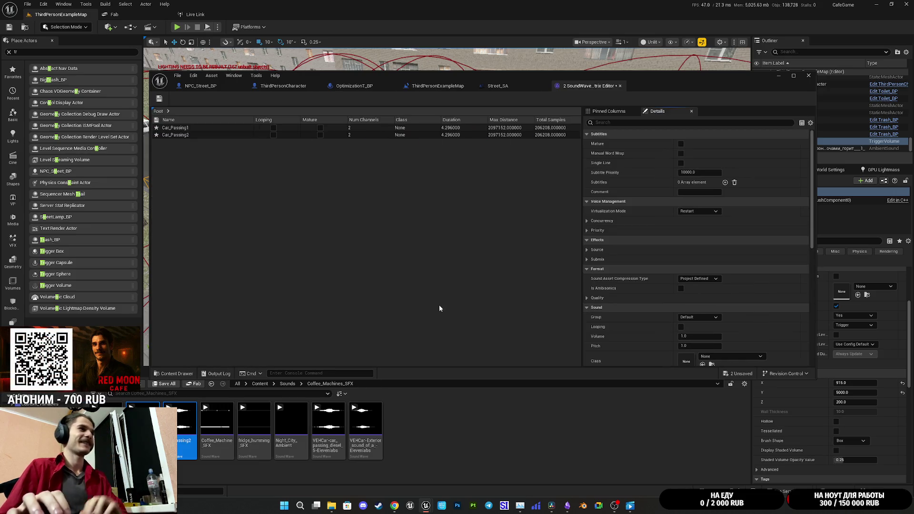
Set both sounds to Play when Silent virtualization and Effects sound group, and save
left_click(697, 213)
left_click(699, 229)
scroll(704, 238, "down", 3)
left_click(703, 236)
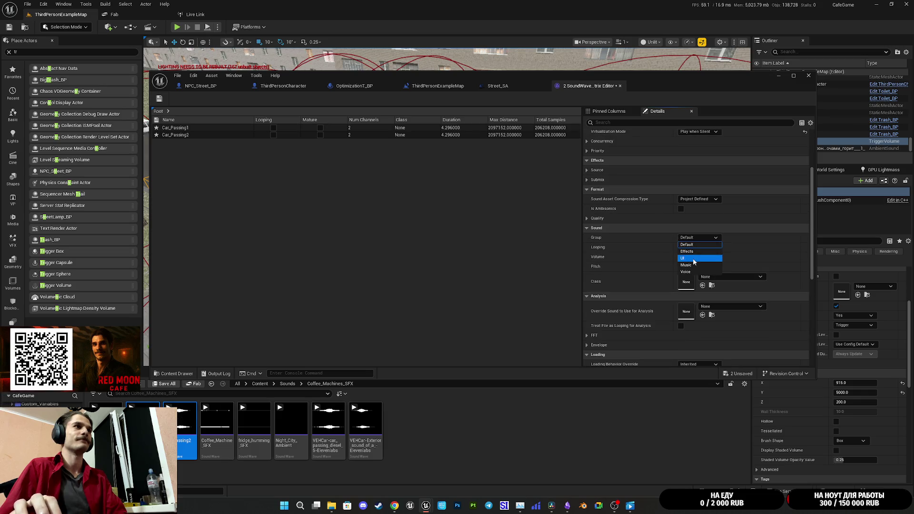
left_click(690, 252)
left_click(160, 98)
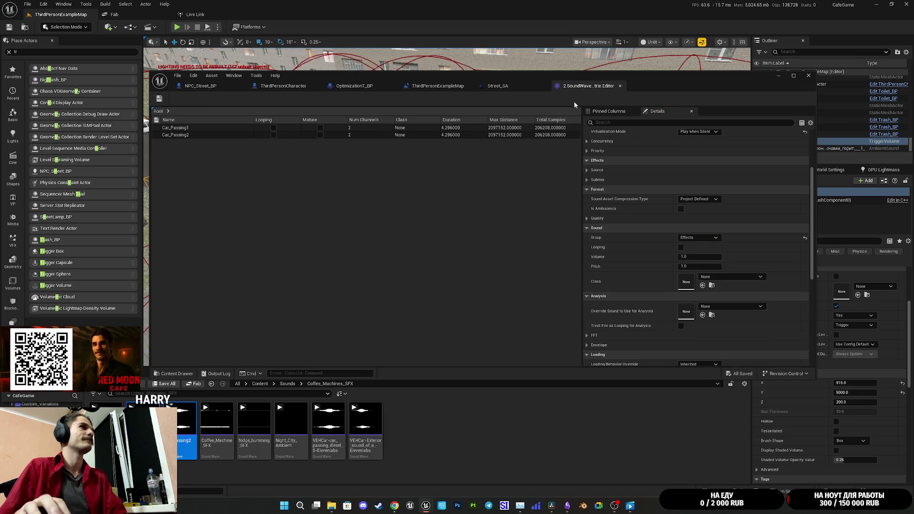
left_click(619, 85)
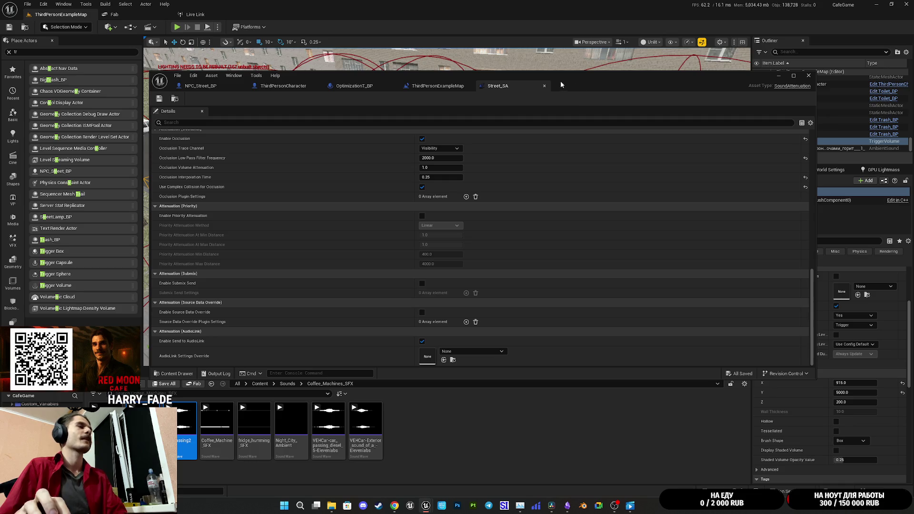
Connect Car_Passing1 to the Select node's False input and compile the level blueprint
middle_click(502, 89)
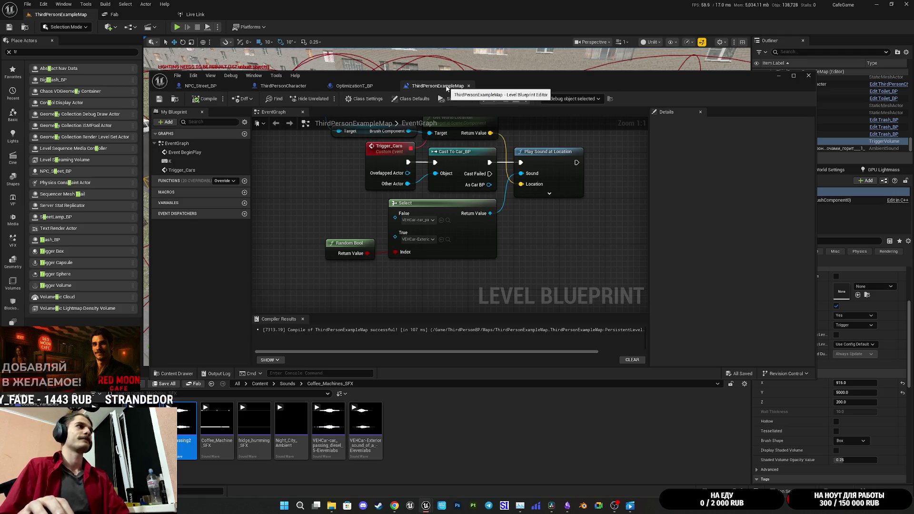
mouse_move(186, 428)
left_mouse_down()
mouse_move(455, 240)
mouse_move(412, 227)
mouse_move(190, 423)
mouse_move(284, 382)
mouse_move(418, 239)
left_mouse_up()
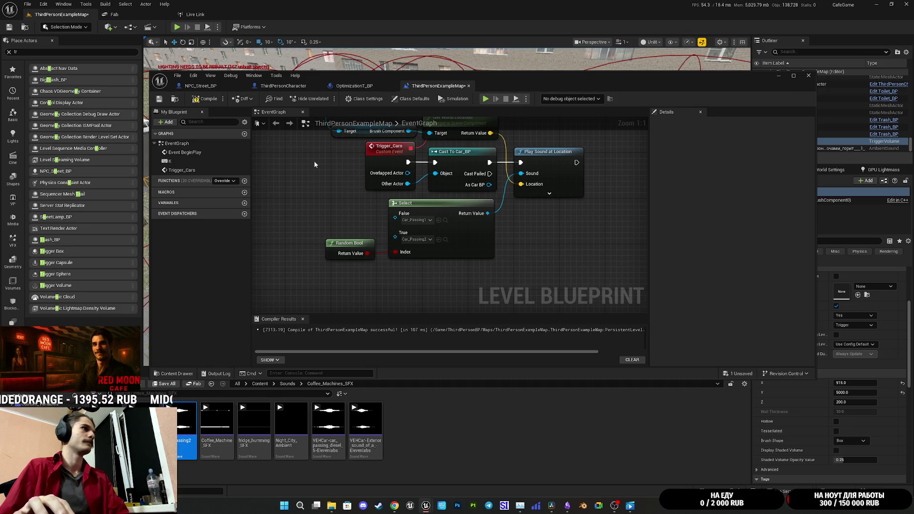
left_click(159, 99)
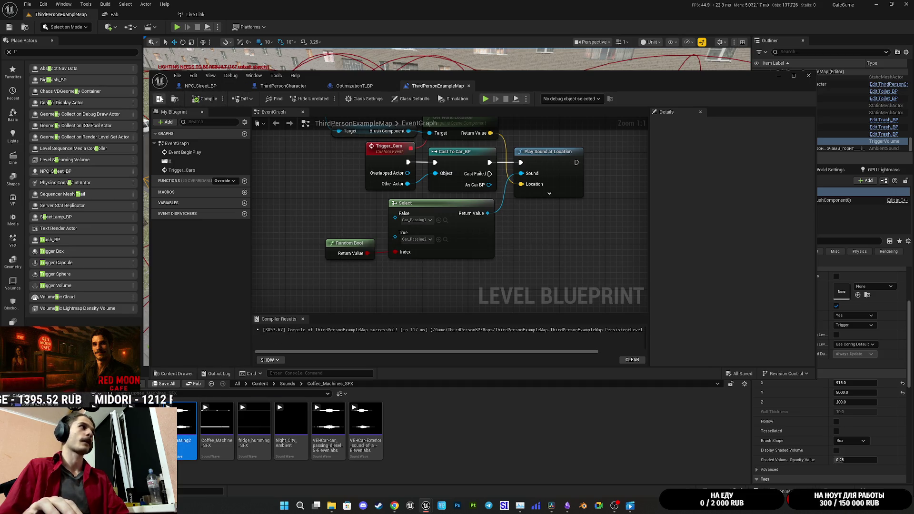
Delete the old VEHCar-car_passing and VEHCar-Exterior sounds
left_click(328, 426)
left_click(380, 430, "shift")
key("Delete")
left_click(422, 364)
left_click(778, 75)
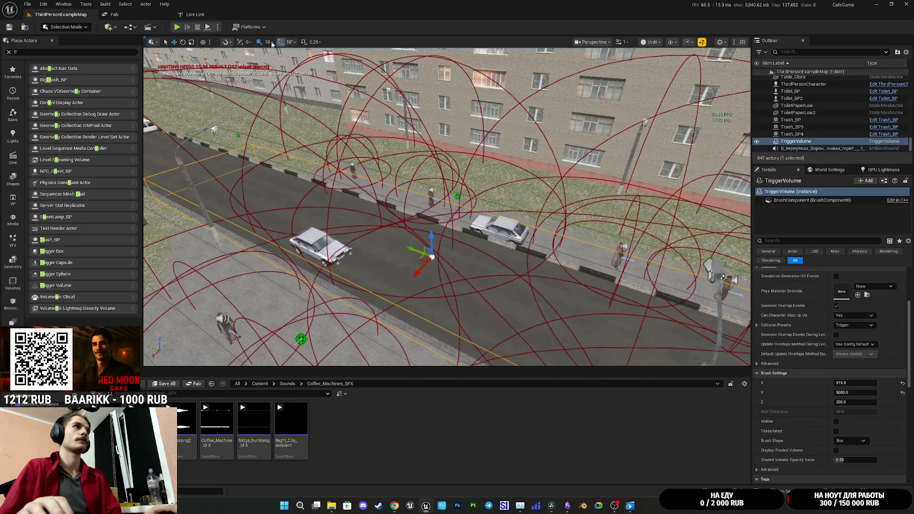
Play-test the street level, walking toward the apartment building, then stop
key("alt+p")
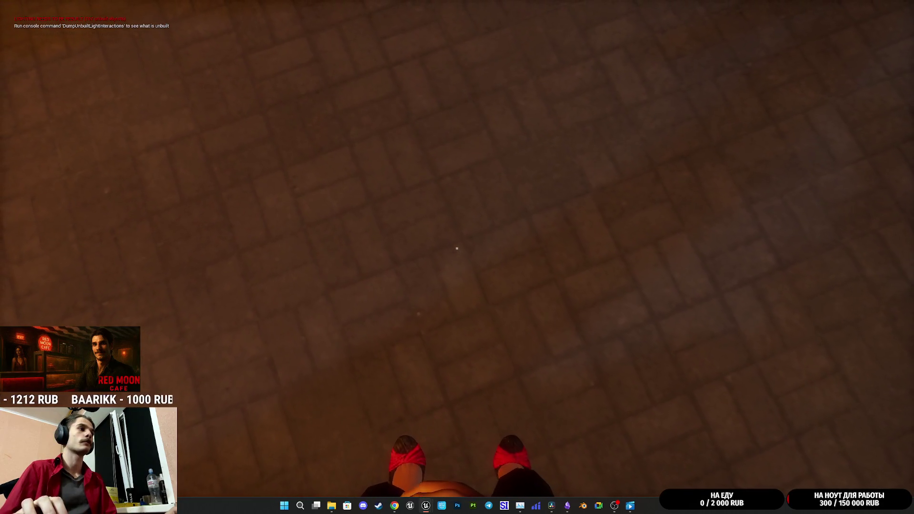
key("w")
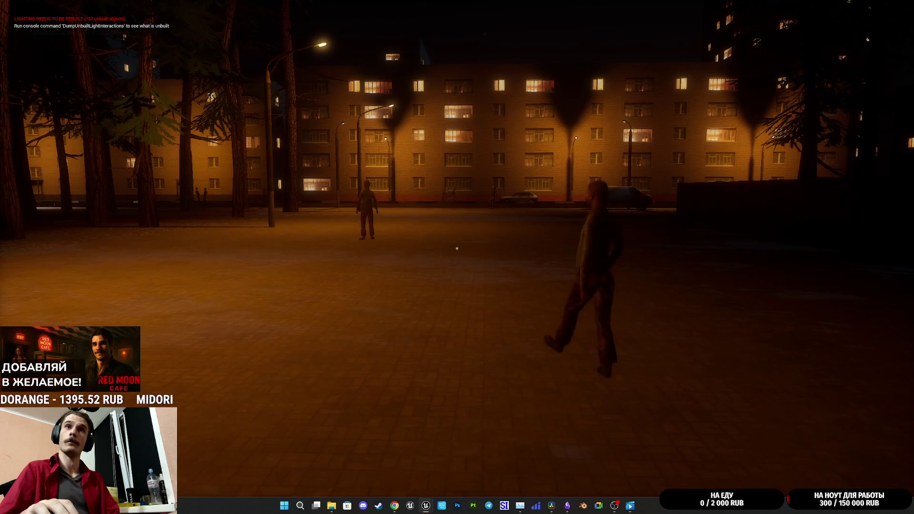
key("Escape")
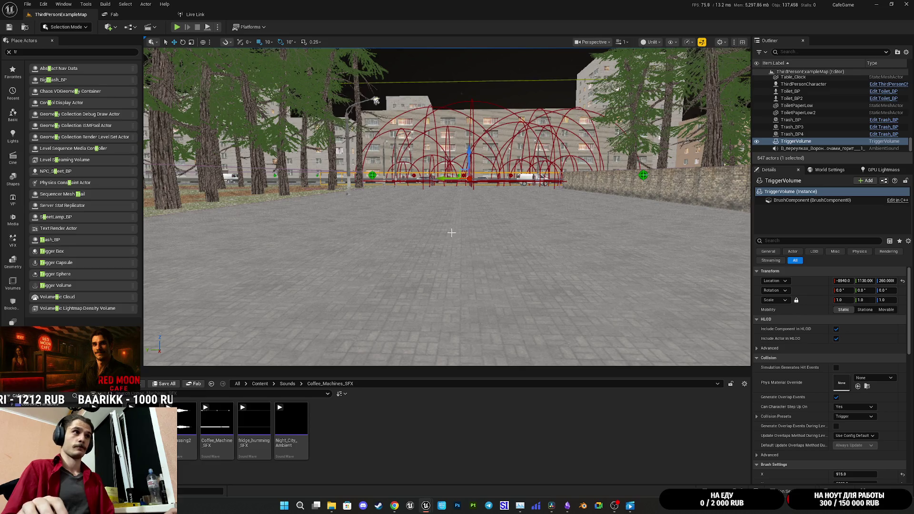
Tick off 'Звук проезжающих машин' in Obsidian's plan, then return to Unreal
key("f")
mouse_move(561, 510)
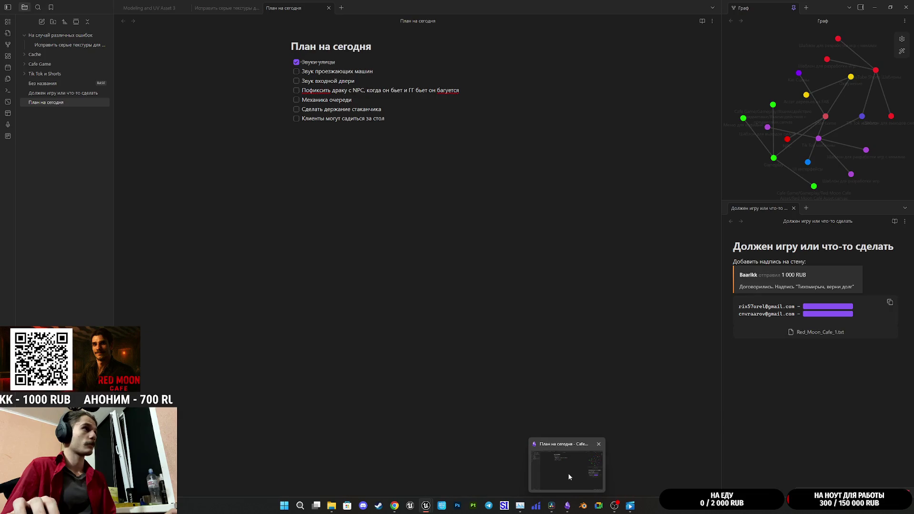
left_click(568, 475)
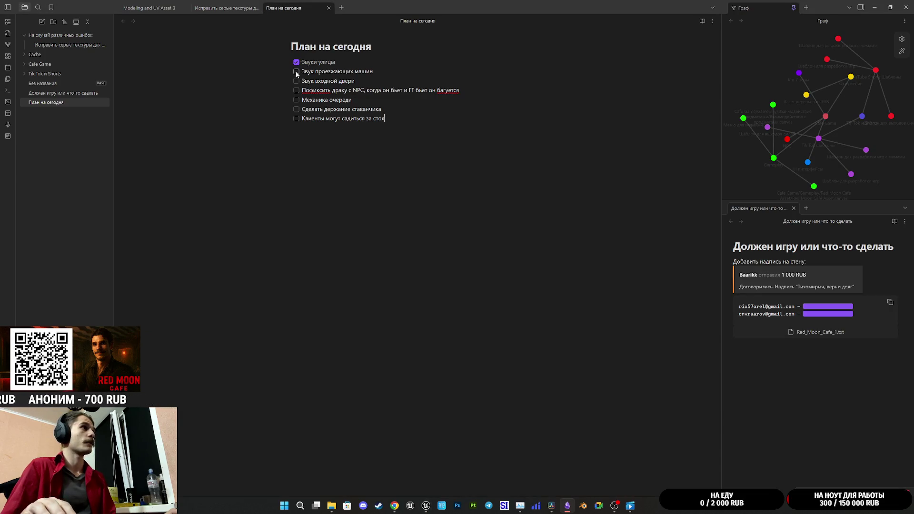
left_click(401, 511)
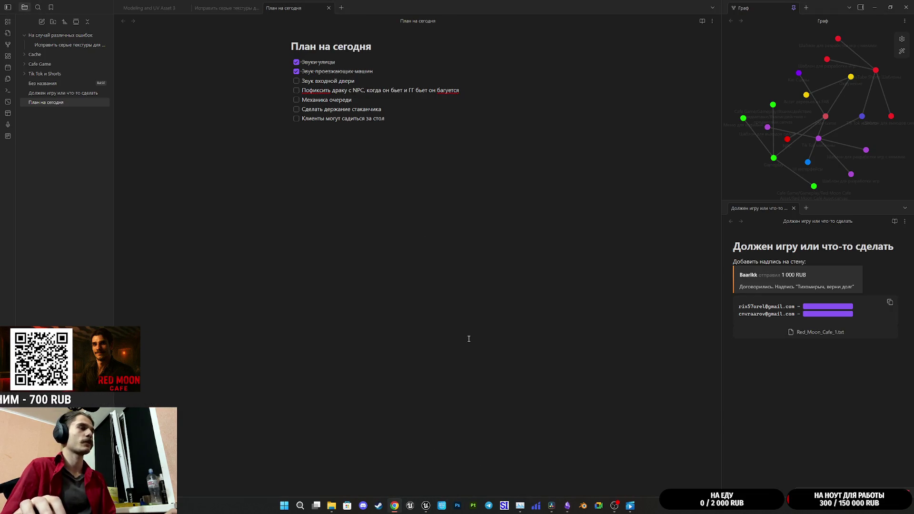
mouse_move(426, 506)
left_click(449, 466)
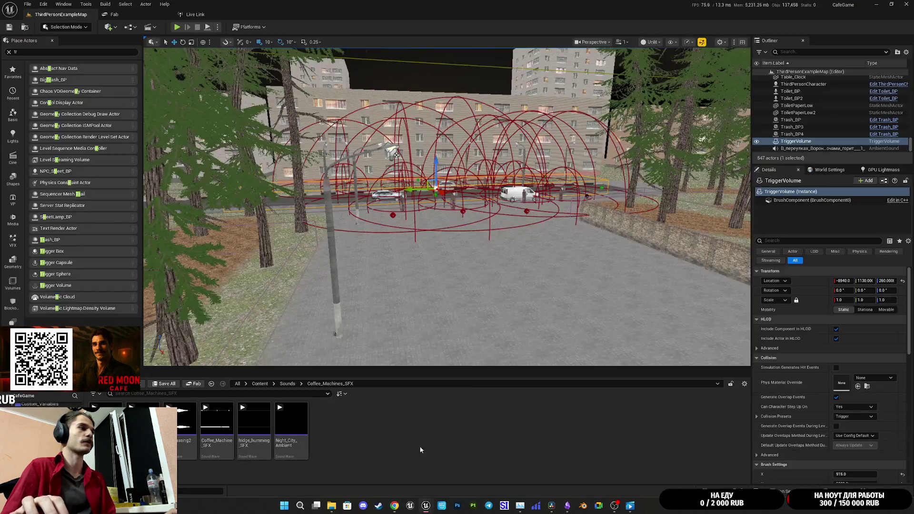
Frame the trigger volume and orbit out to a wider top-down view of the street
key("f")
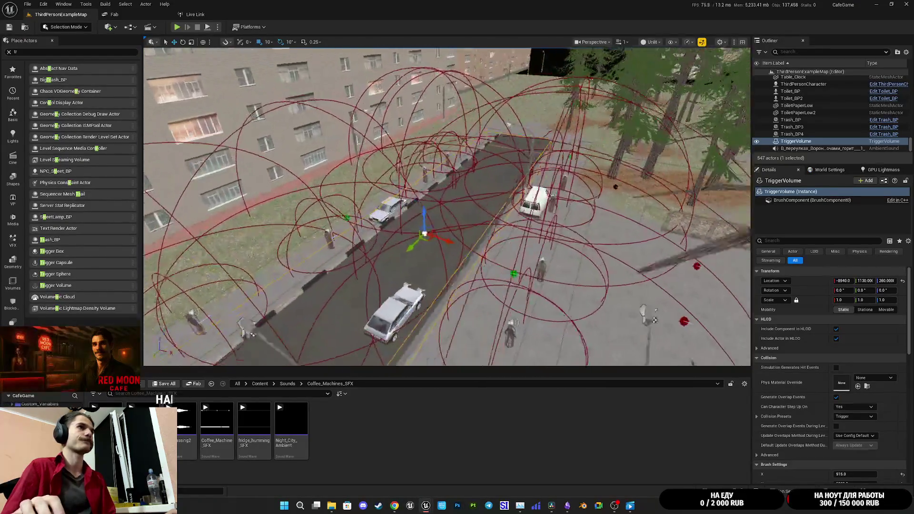
left_click_drag(571, 238, 571, 200)
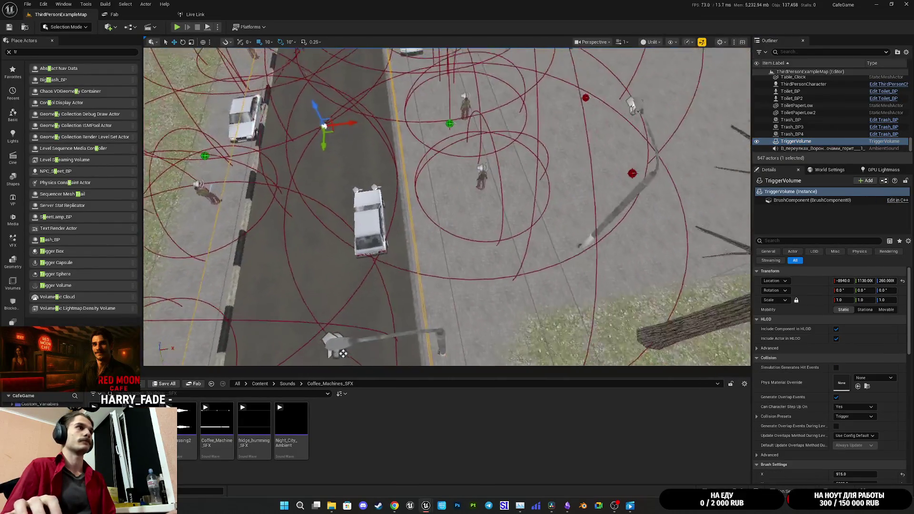
mouse_move(454, 257)
left_mouse_down()
mouse_move(455, 272)
mouse_move(545, 255)
left_mouse_up()
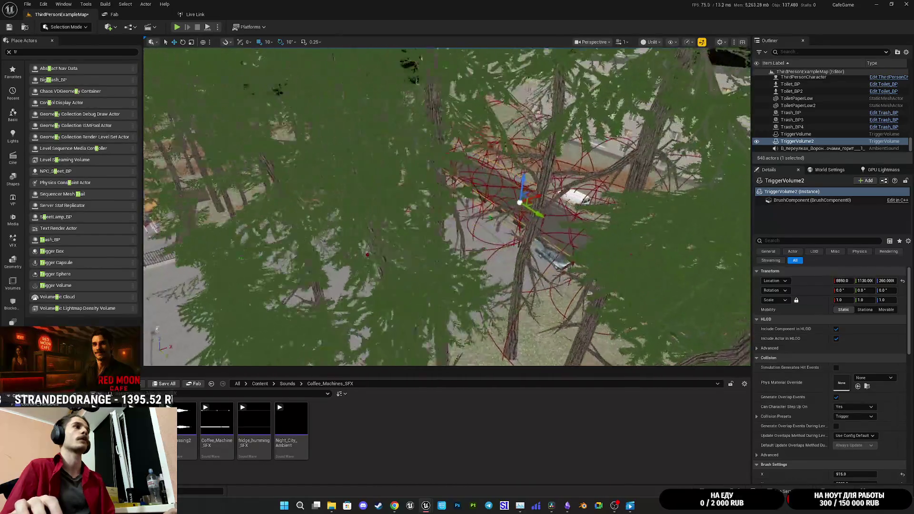
scroll(448, 204, "down", 8)
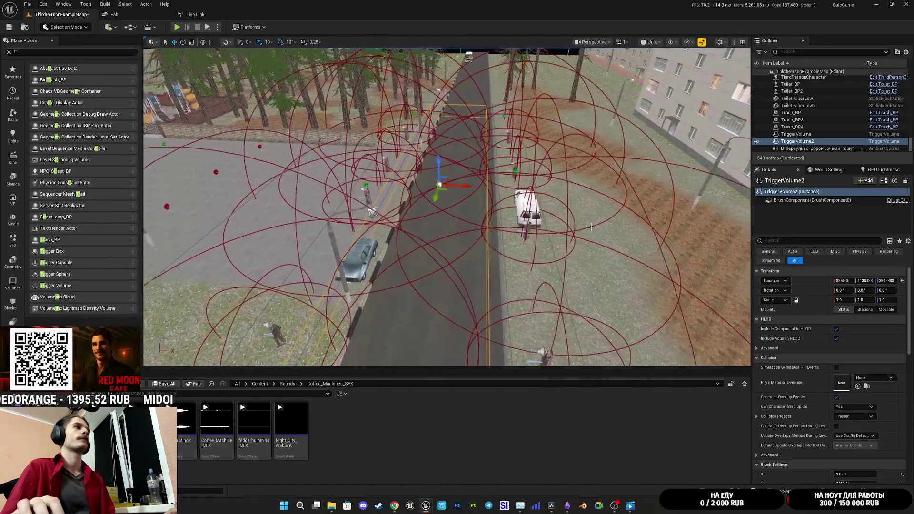
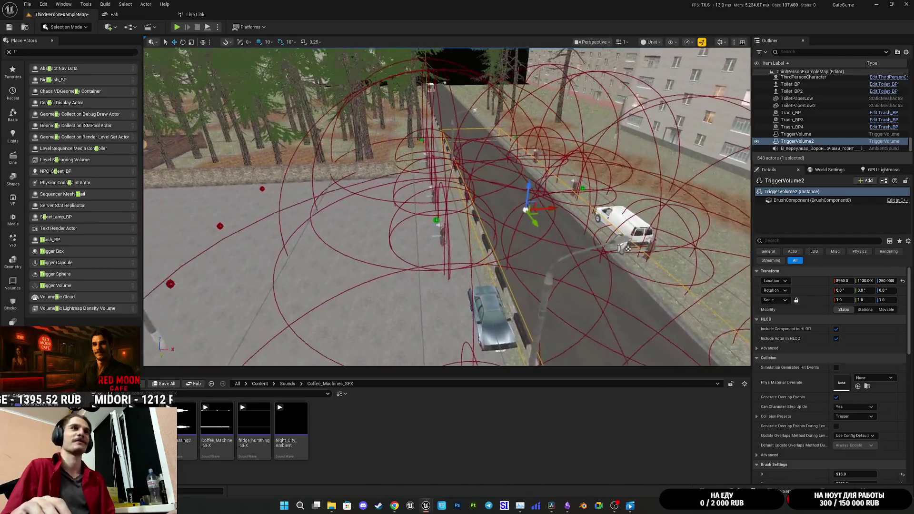
Save all modified levels and assets
left_click(174, 384)
left_click(511, 332)
left_click(249, 27)
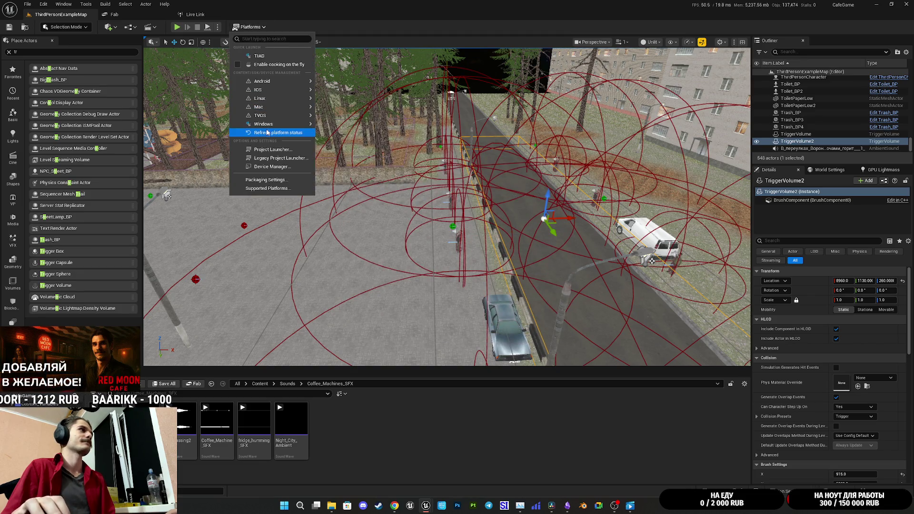
mouse_move(273, 126)
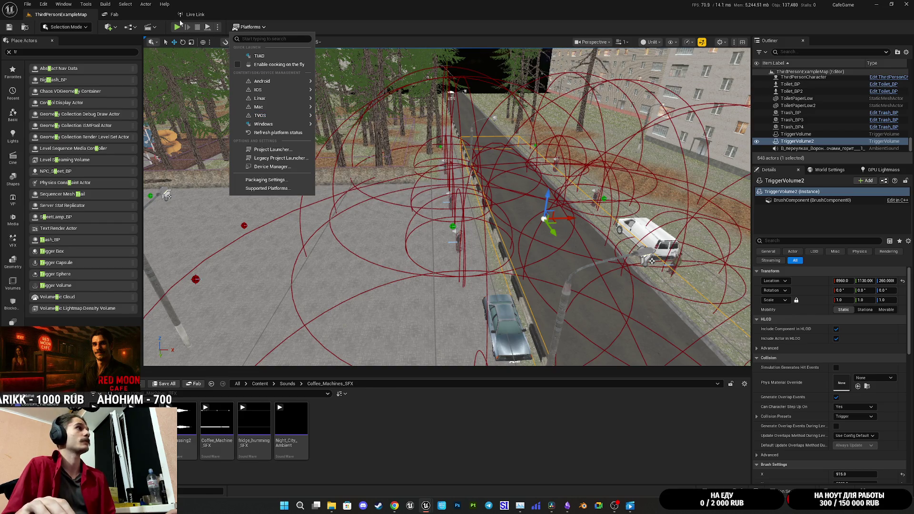
Open the Level Blueprint, add a TriggerVolume2 reference node, and maximize the window
left_click(129, 27)
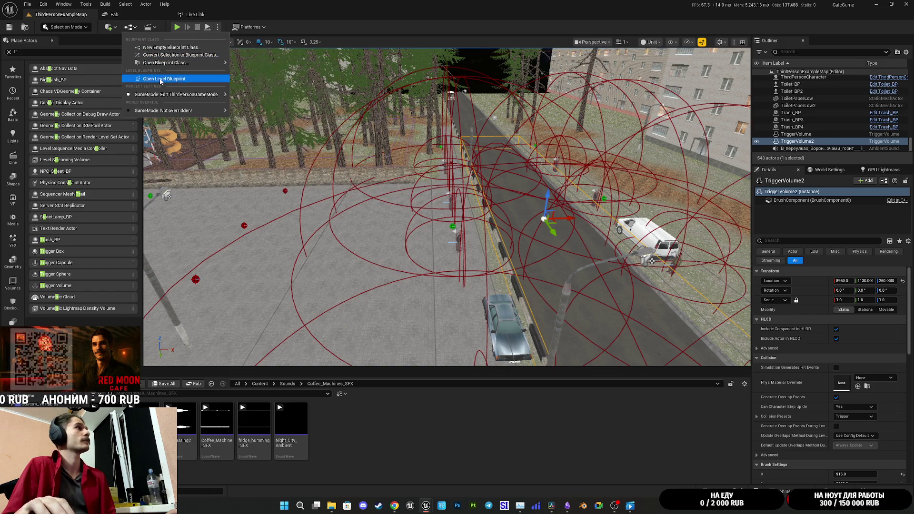
left_click(160, 80)
mouse_move(569, 82)
left_mouse_down()
mouse_move(600, 93)
mouse_move(488, 196)
mouse_move(448, 177)
mouse_move(357, 228)
mouse_move(261, 176)
mouse_move(261, 194)
mouse_move(237, 175)
left_mouse_up()
left_click_drag(794, 146, 245, 315)
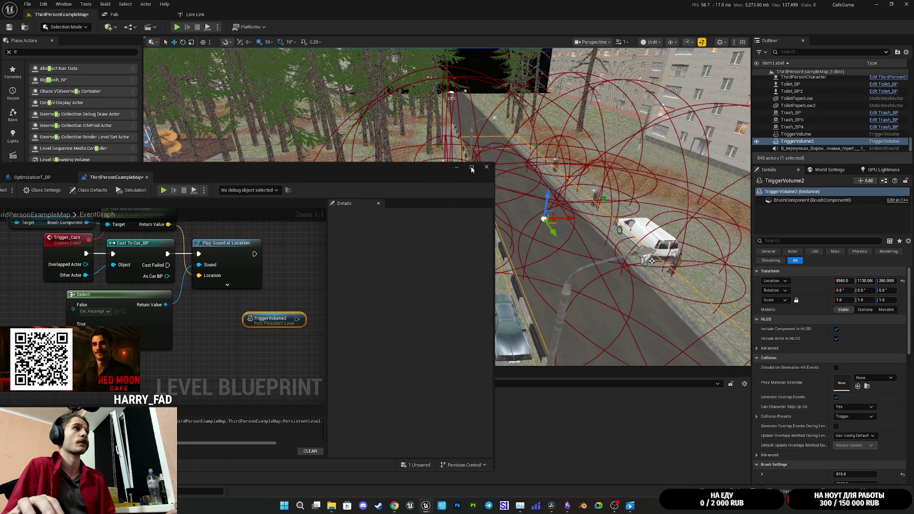
left_click(471, 168)
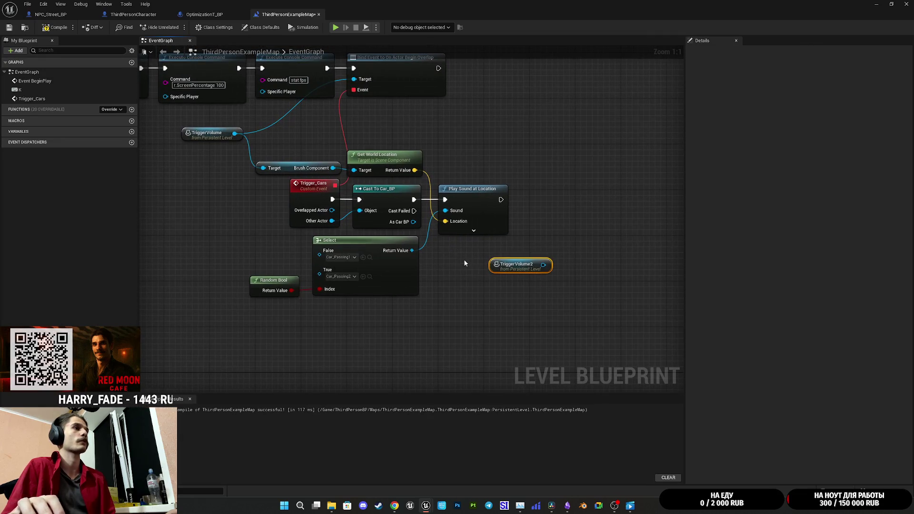
Duplicate the On Actor Begin Overlap binding, chain it after the first, and target TriggerVolume2
mouse_move(560, 319)
left_mouse_down()
mouse_move(509, 320)
mouse_move(257, 208)
left_mouse_up()
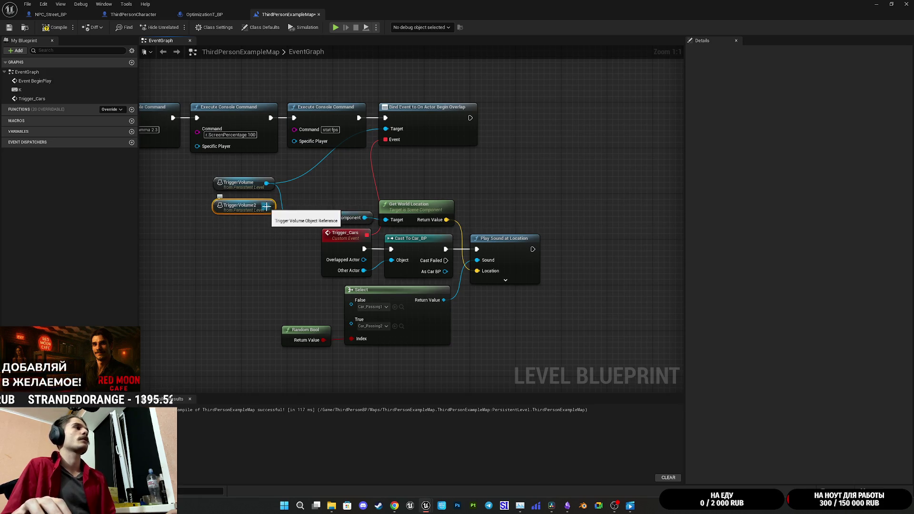
left_click_drag(438, 150, 435, 121)
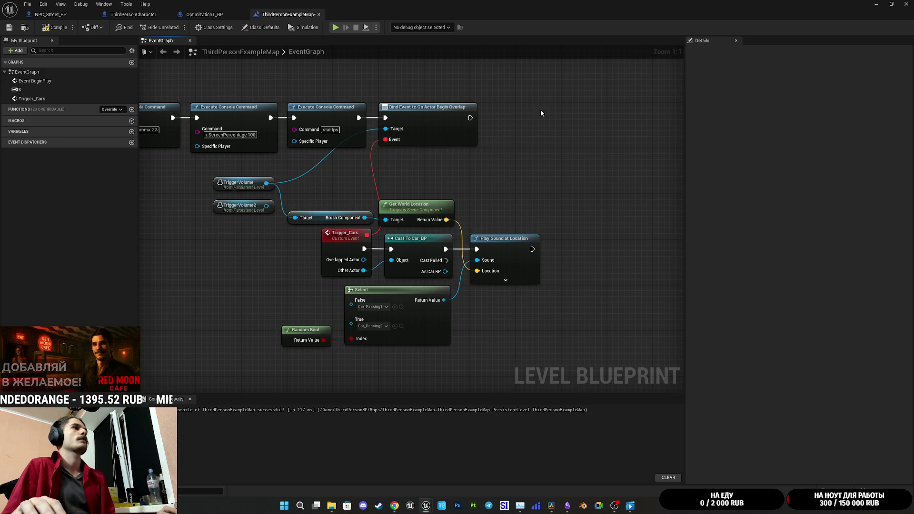
key("ctrl+v")
left_click_drag(545, 123, 470, 117)
left_click_drag(578, 122, 533, 116)
left_click_drag(265, 208, 499, 129)
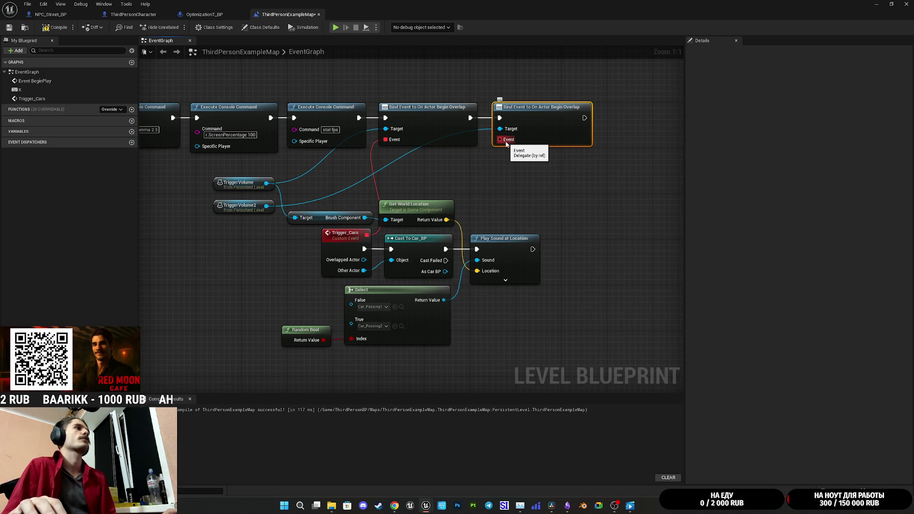
Copy the Trigger_Cars custom event
left_click_drag(514, 150, 436, 171)
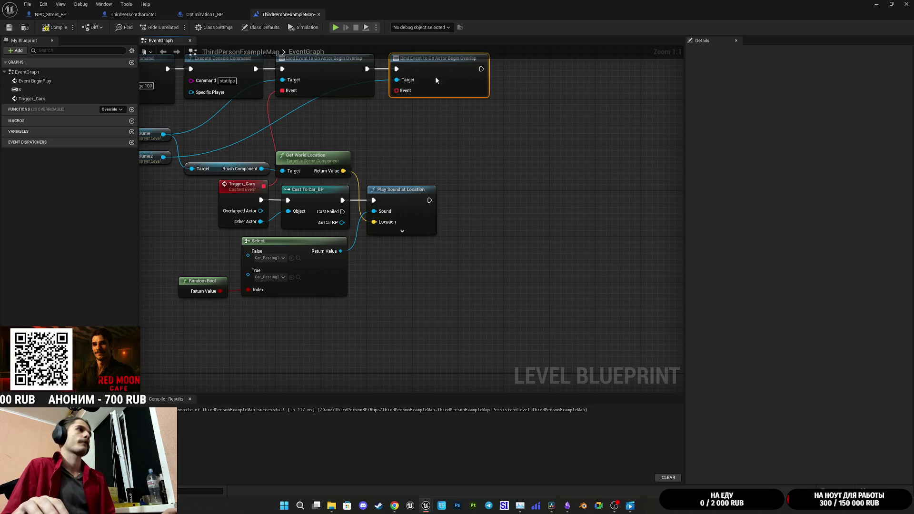
mouse_move(396, 91)
left_mouse_down()
mouse_move(524, 198)
mouse_move(530, 180)
mouse_move(397, 106)
left_mouse_up()
left_click(404, 162)
left_click(247, 196)
key("ctrl+c")
Paste the copied custom event and rename it Trigger_Cars2
key("ctrl+v")
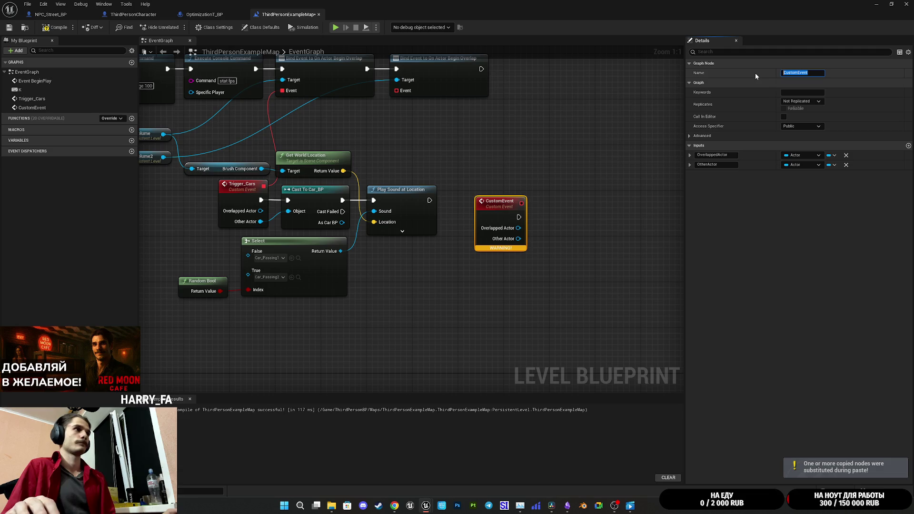
type("Tr")
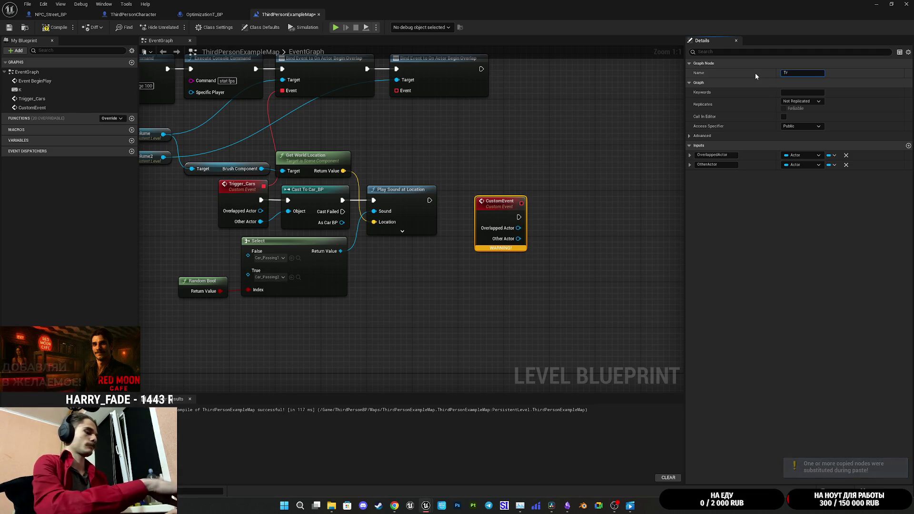
type("igge")
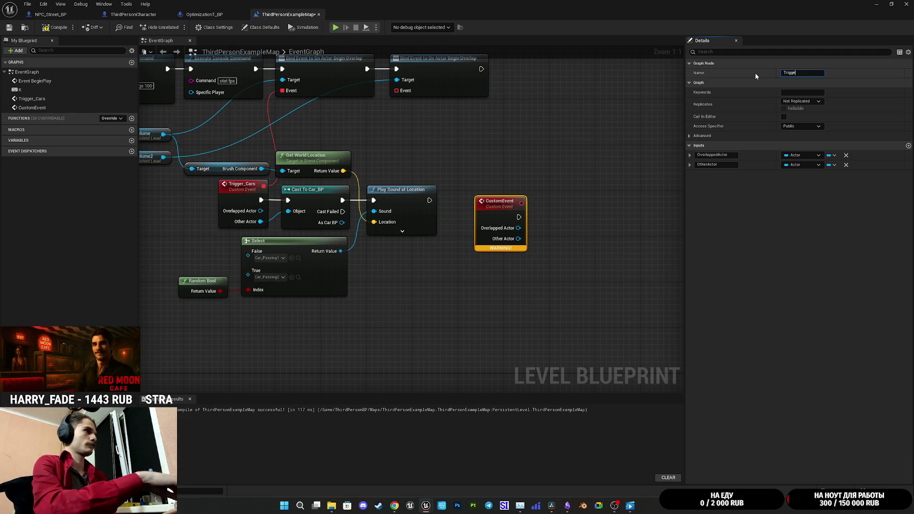
type("r_ca")
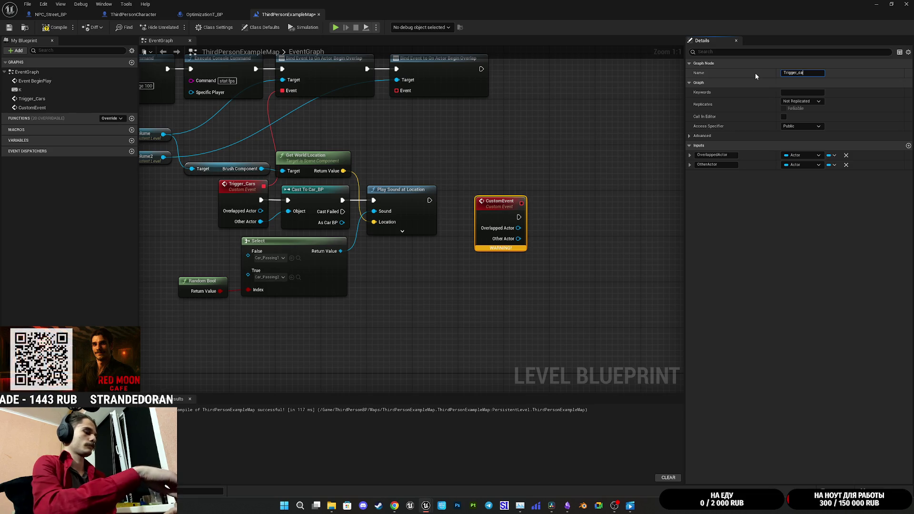
type("rs2")
key("Return")
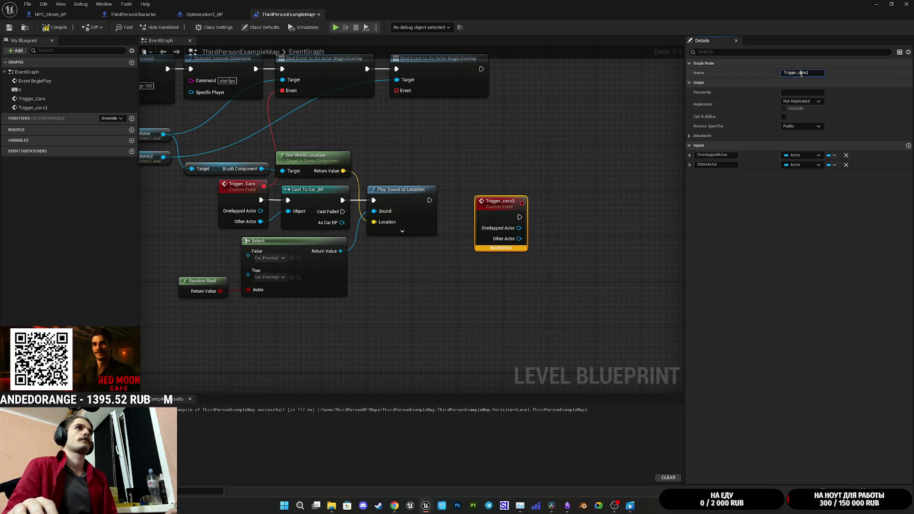
key("Left")
key("Left")
key("Left")
key("BackSpace")
type("C")
key("Return")
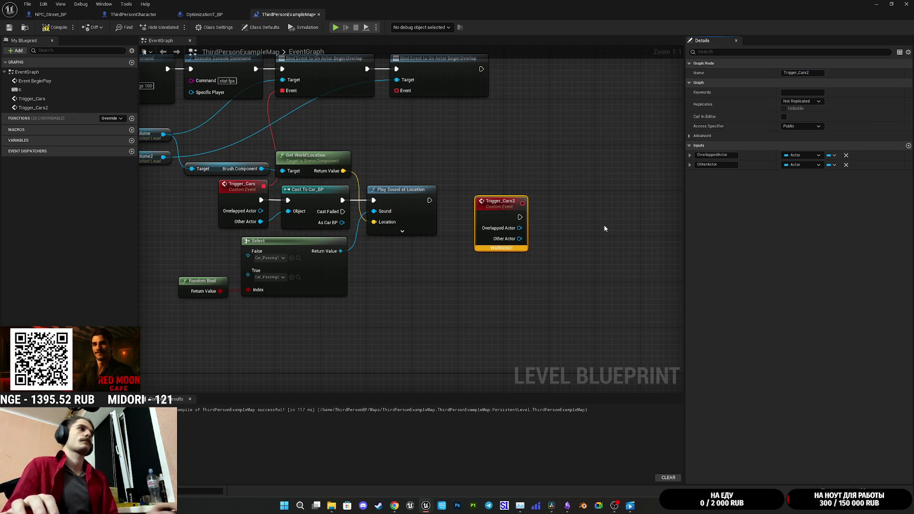
Duplicate the cast, select and play-sound nodes and connect Trigger_Cars2 to the copied cast
left_click_drag(449, 164, 414, 169)
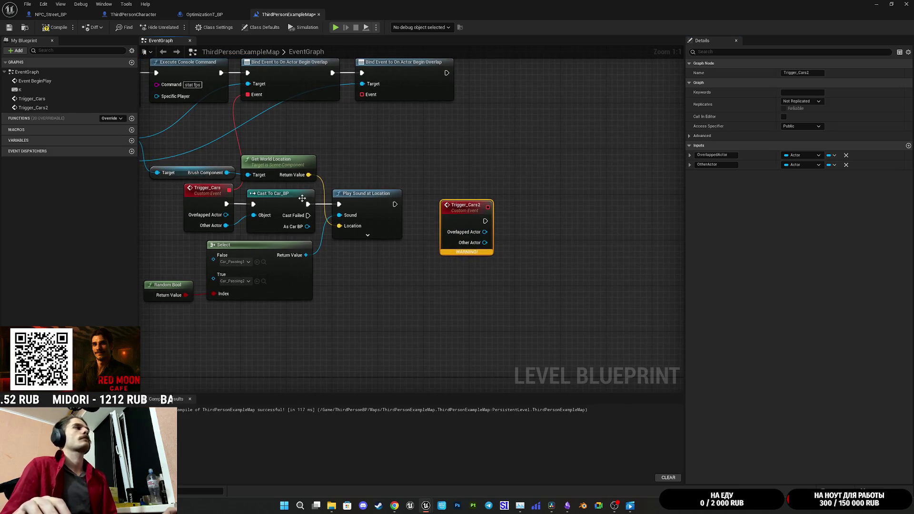
left_click_drag(347, 270, 305, 228)
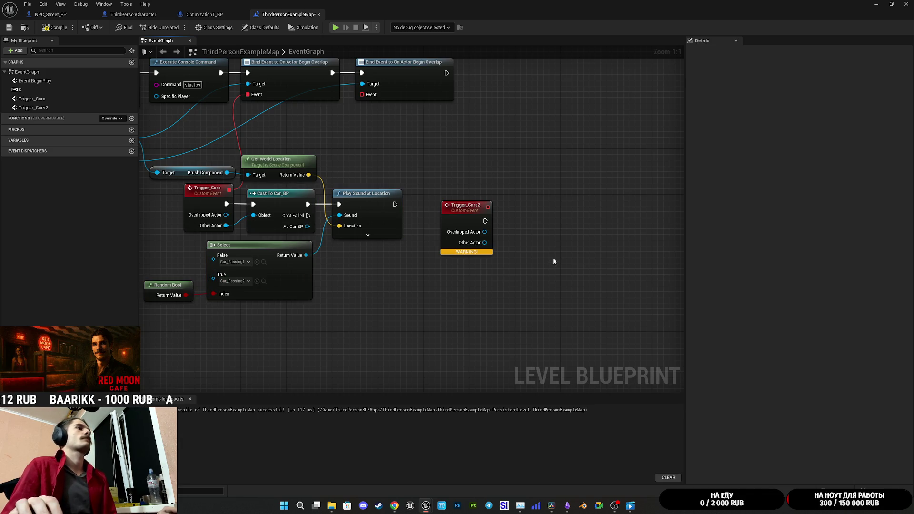
key("ctrl+v")
mouse_move(485, 221)
left_mouse_down()
mouse_move(575, 238)
mouse_move(535, 220)
left_mouse_up()
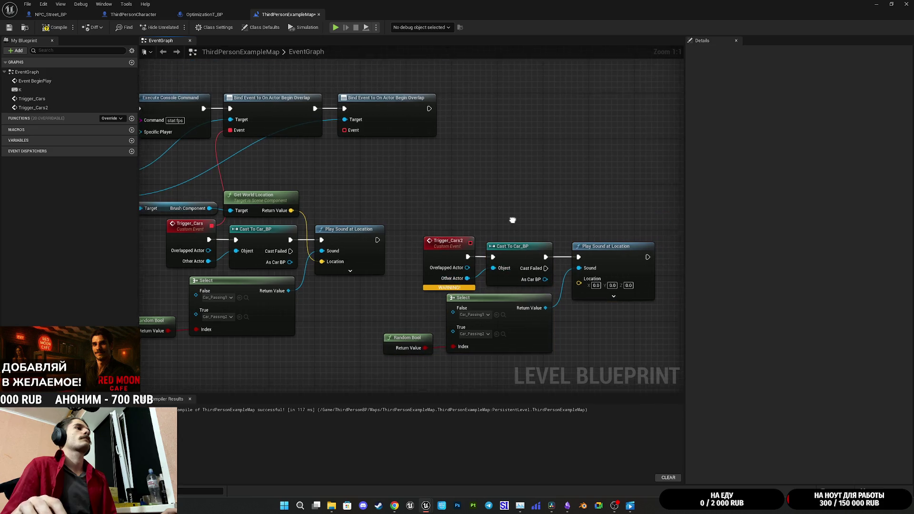
Wire the second binding's Event pin to Trigger_Cars2
left_click_drag(342, 136, 469, 249)
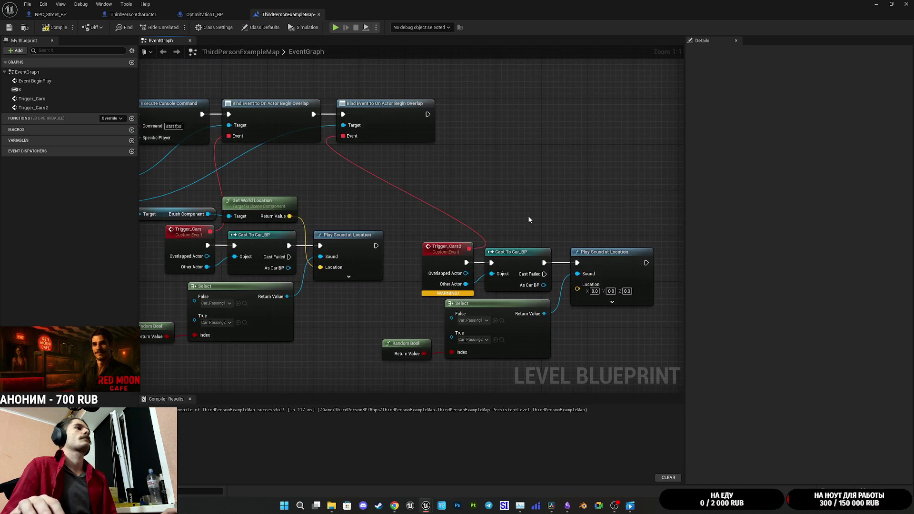
mouse_move(582, 278)
left_mouse_down()
mouse_move(378, 248)
mouse_move(143, 318)
mouse_move(143, 276)
mouse_move(228, 211)
mouse_move(214, 193)
mouse_move(246, 204)
left_mouse_up()
left_click(199, 230)
mouse_move(397, 229)
left_mouse_down()
mouse_move(734, 259)
mouse_move(595, 198)
mouse_move(597, 264)
mouse_move(357, 195)
mouse_move(419, 171)
left_mouse_up()
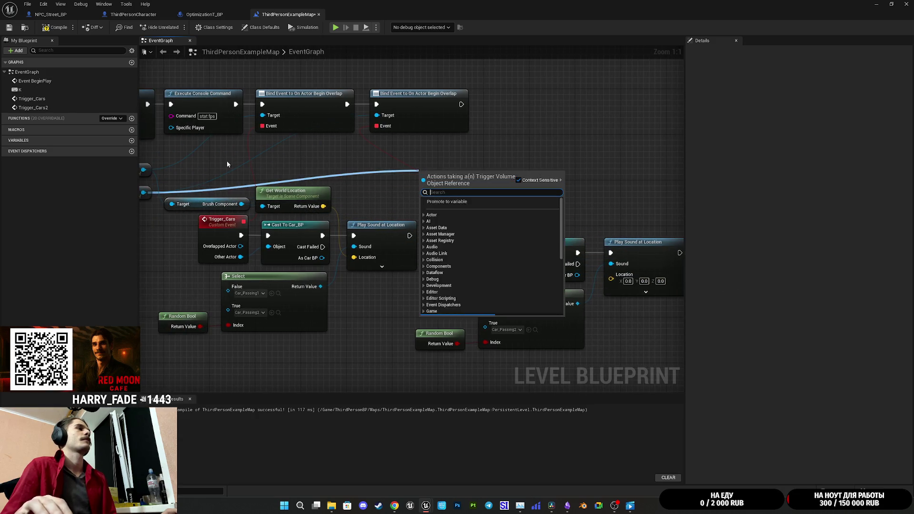
left_click(295, 166)
Feed TriggerVolume2's Get World Location into the new Play Sound at Location node
key("ctrl+c")
key("ctrl+v")
left_click_drag(299, 188, 462, 178)
mouse_move(309, 184)
left_mouse_down()
mouse_move(571, 200)
mouse_move(663, 187)
left_mouse_up()
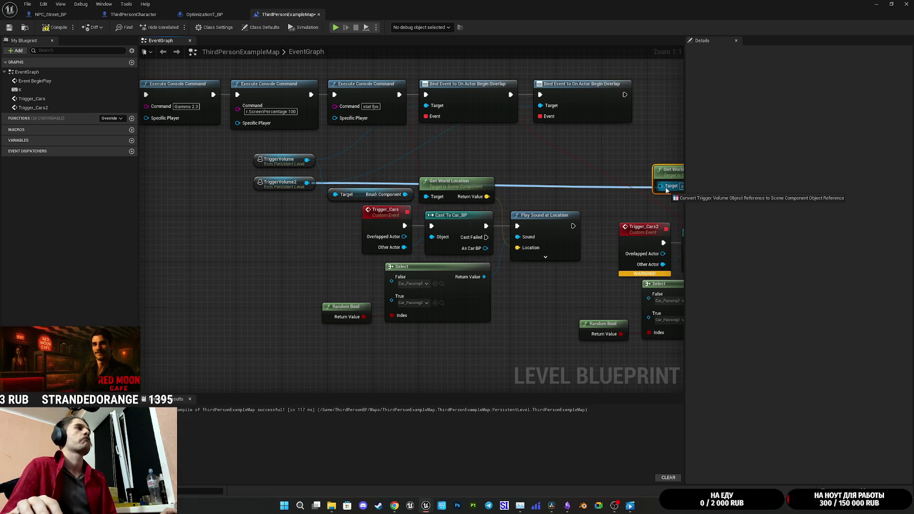
left_click_drag(566, 174, 357, 183)
mouse_move(296, 191)
left_mouse_down()
mouse_move(416, 199)
mouse_move(406, 196)
left_mouse_up()
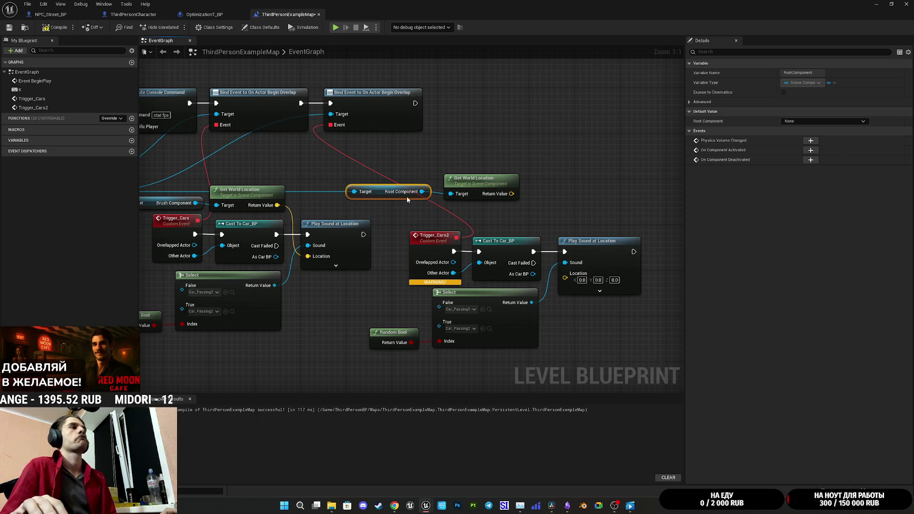
mouse_move(511, 194)
left_mouse_down()
mouse_move(590, 276)
mouse_move(566, 277)
left_mouse_up()
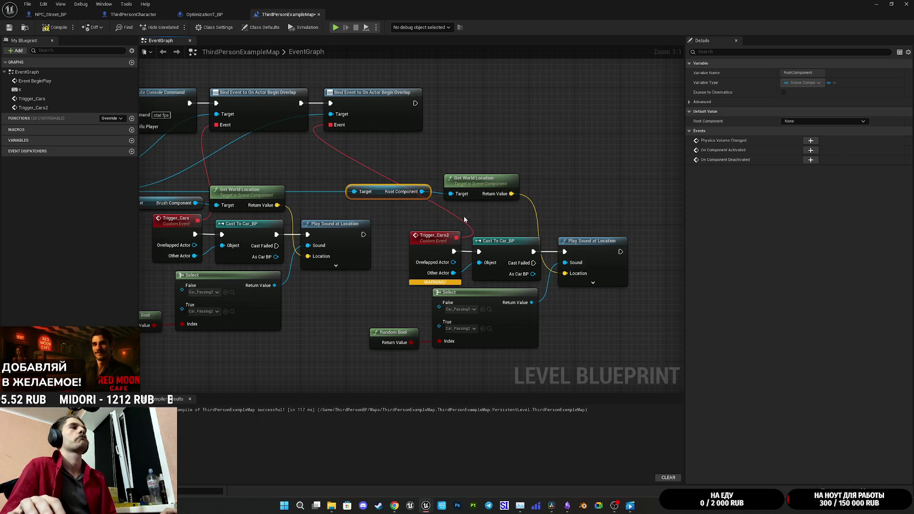
left_click(495, 194, "ctrl")
mouse_move(496, 194)
left_mouse_down()
mouse_move(548, 291)
mouse_move(510, 364)
left_mouse_up()
left_click_drag(593, 336, 616, 318)
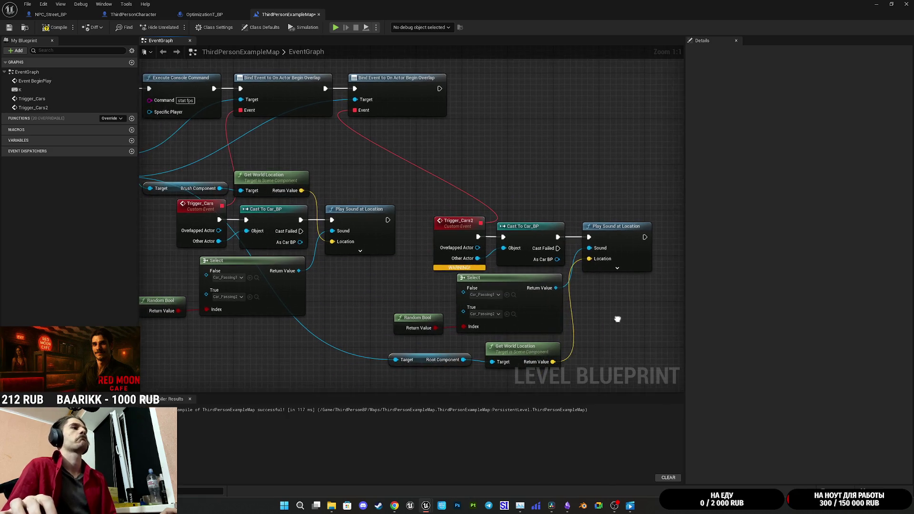
Compile the level blueprint and minimize its editor
left_click(10, 27)
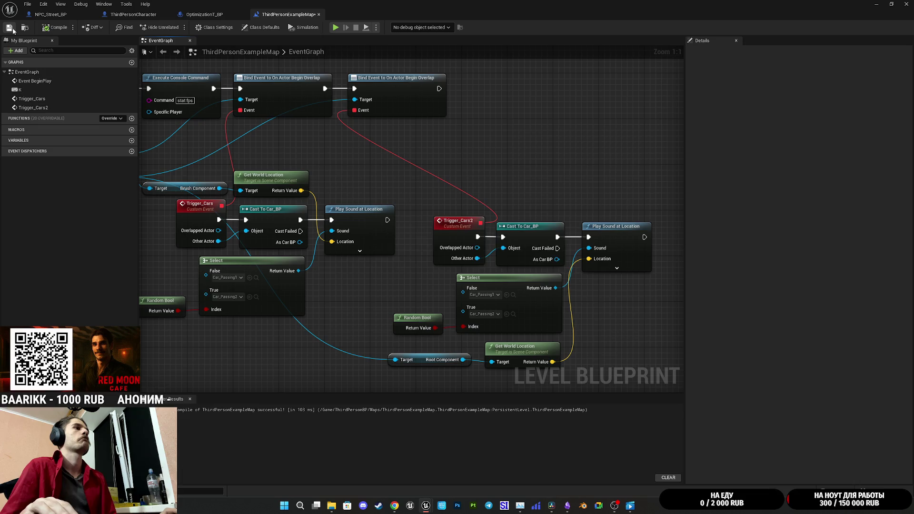
left_click_drag(517, 144, 424, 155)
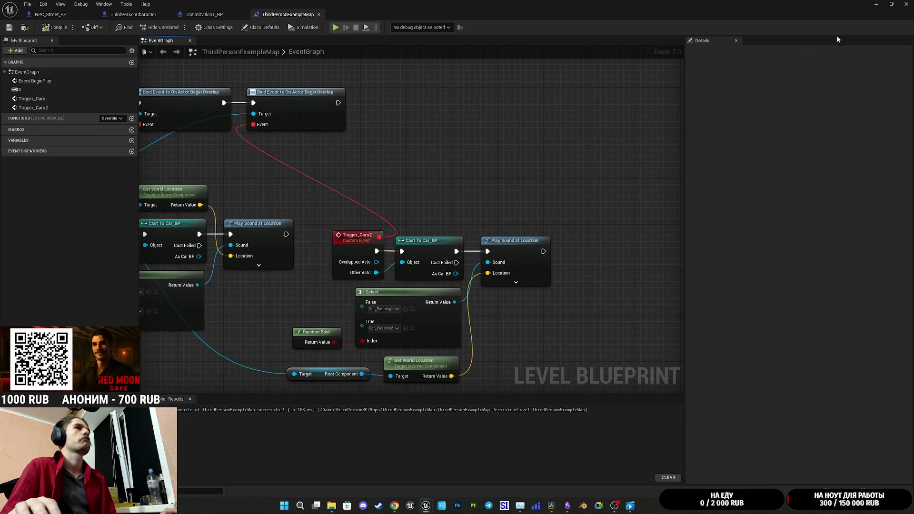
left_click(872, 4)
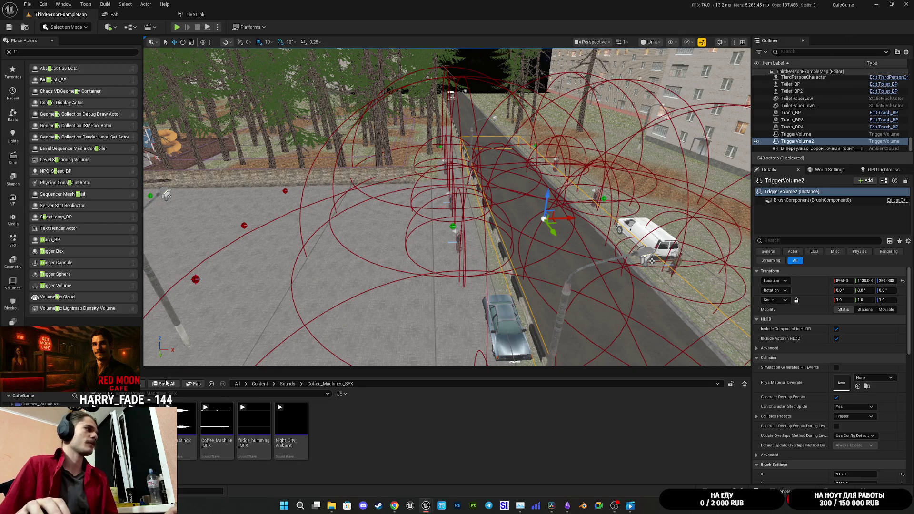
Play-test the level full screen, walking across the street into the café, then stop
left_click(176, 28)
key("F11")
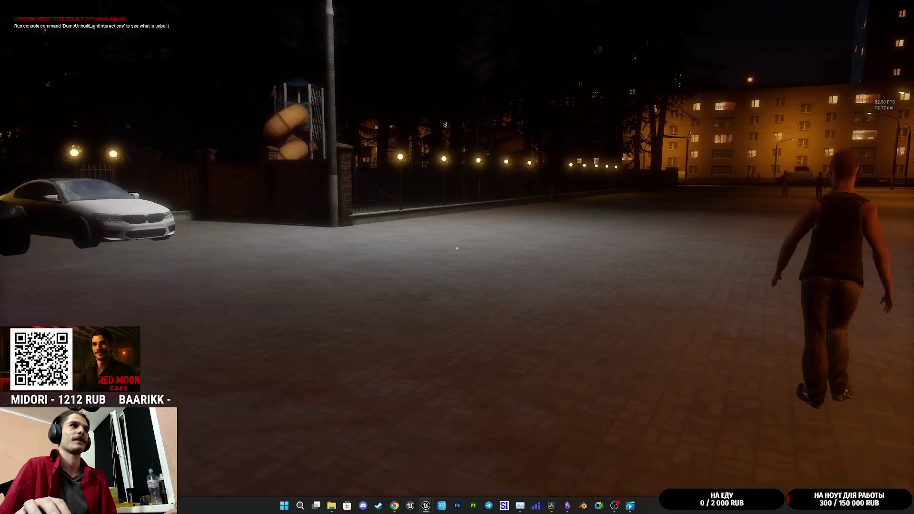
key("d")
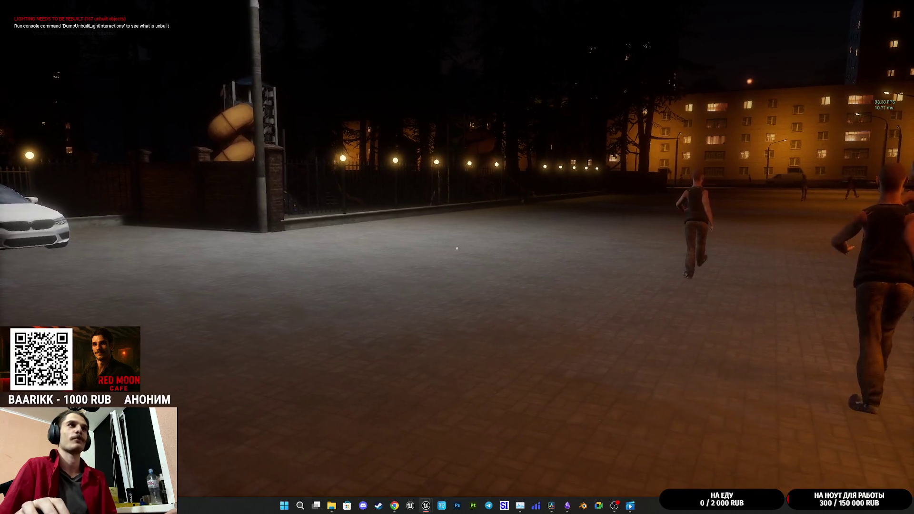
key("a")
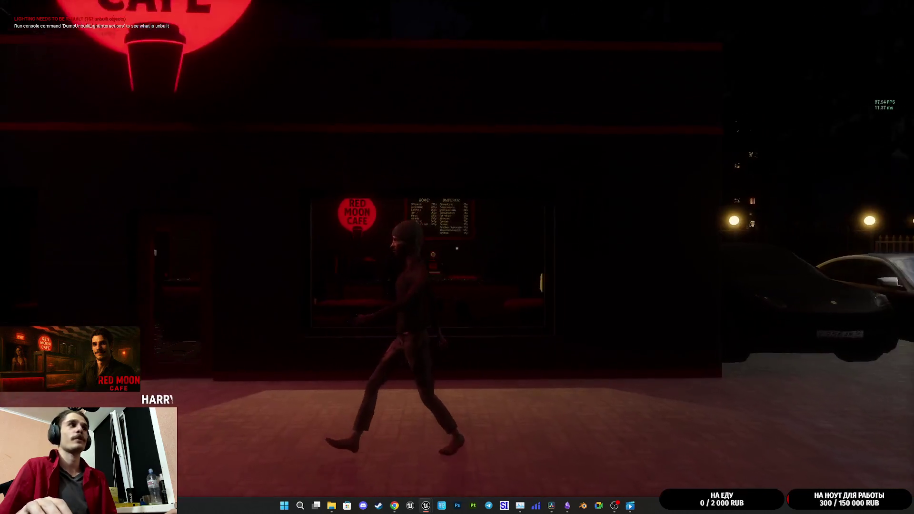
key("w")
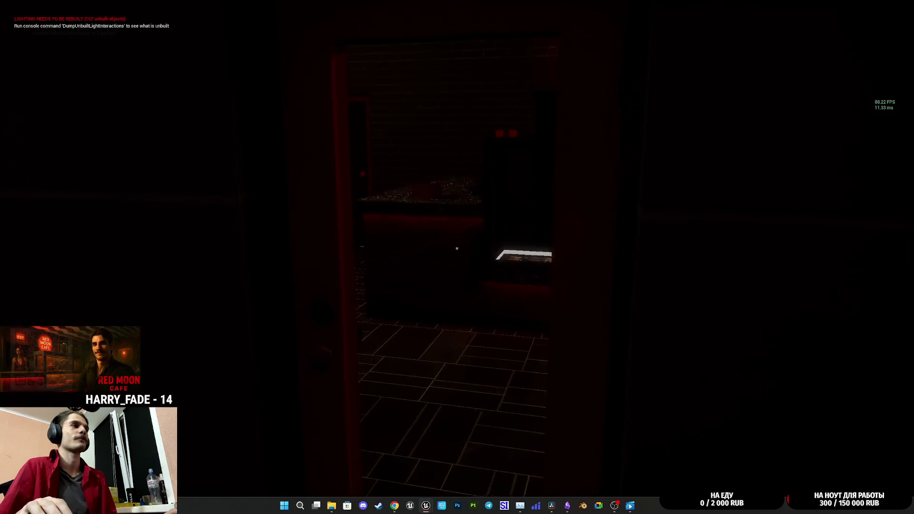
key("w")
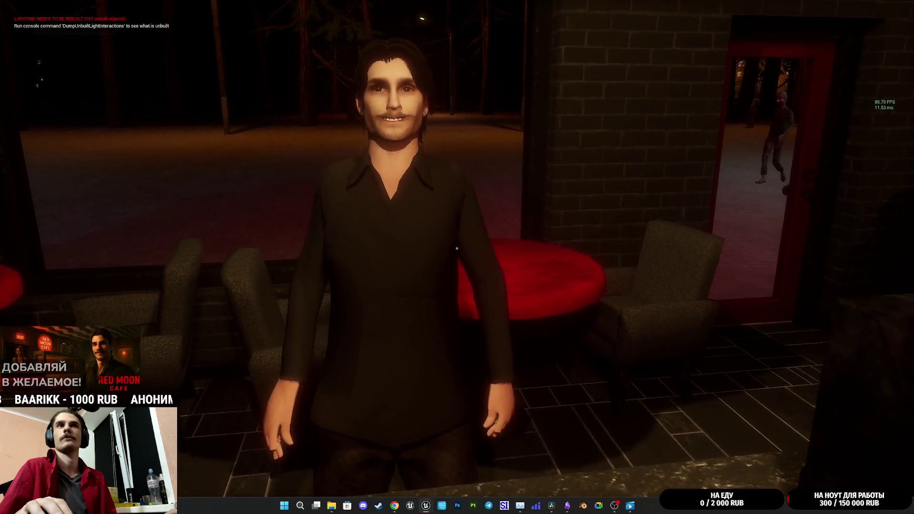
key("Escape")
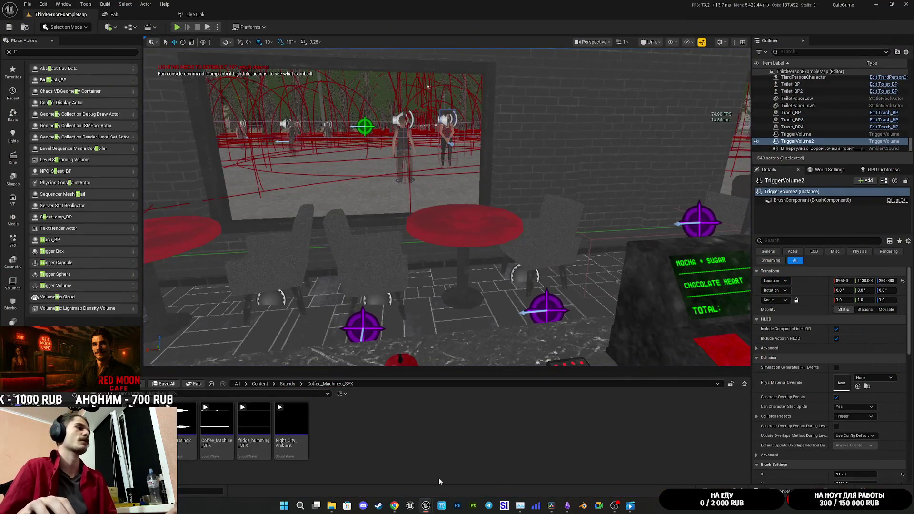
Review the Trigger_Cars nodes, save the level blueprint, and frame the coffee-machine corner in the level
mouse_move(428, 508)
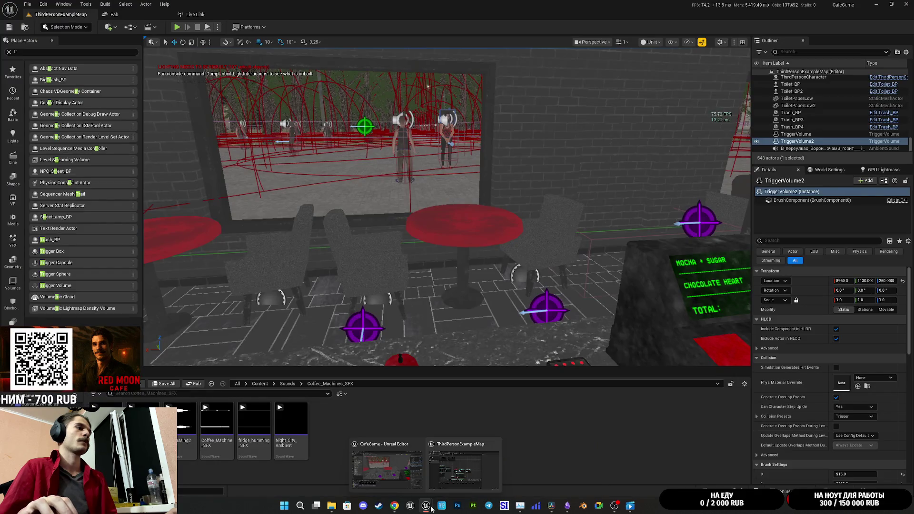
left_click(462, 469)
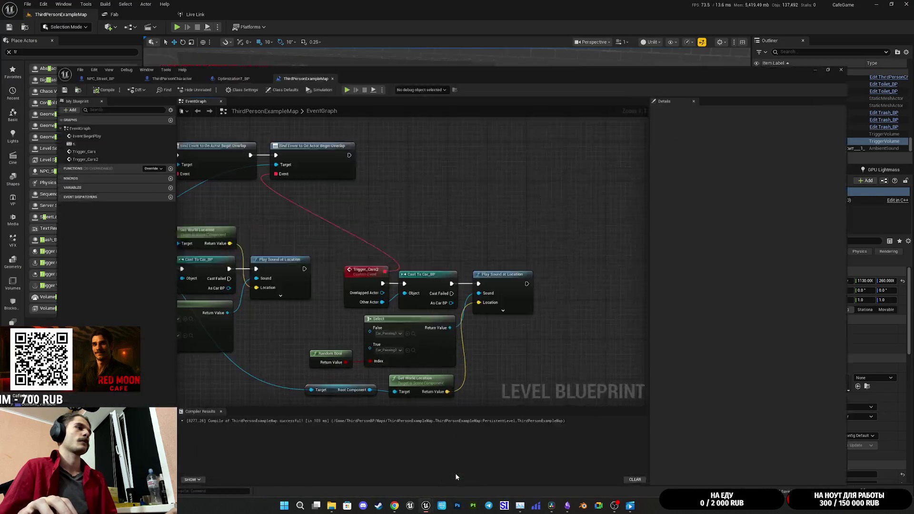
mouse_move(484, 189)
left_mouse_down()
mouse_move(659, 198)
mouse_move(598, 157)
left_mouse_up()
left_click_drag(493, 174, 613, 177)
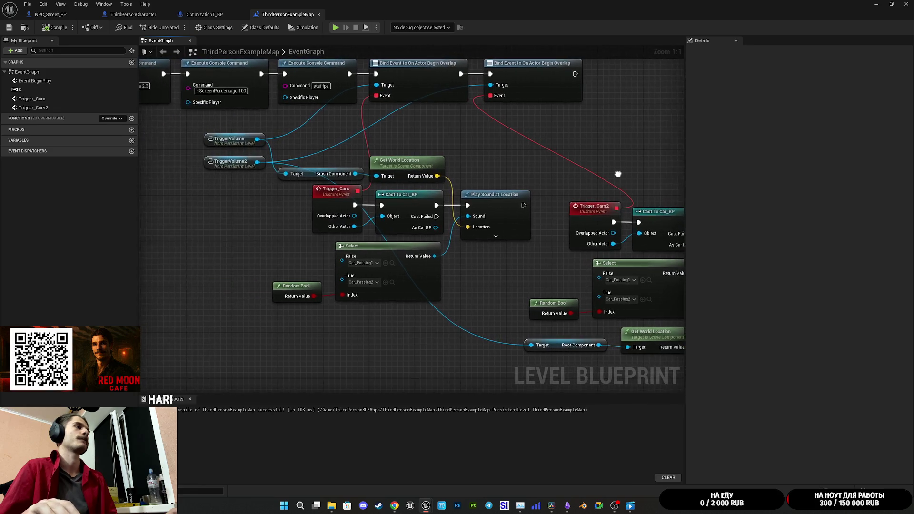
left_click_drag(473, 326, 322, 198)
left_click_drag(226, 142, 226, 137)
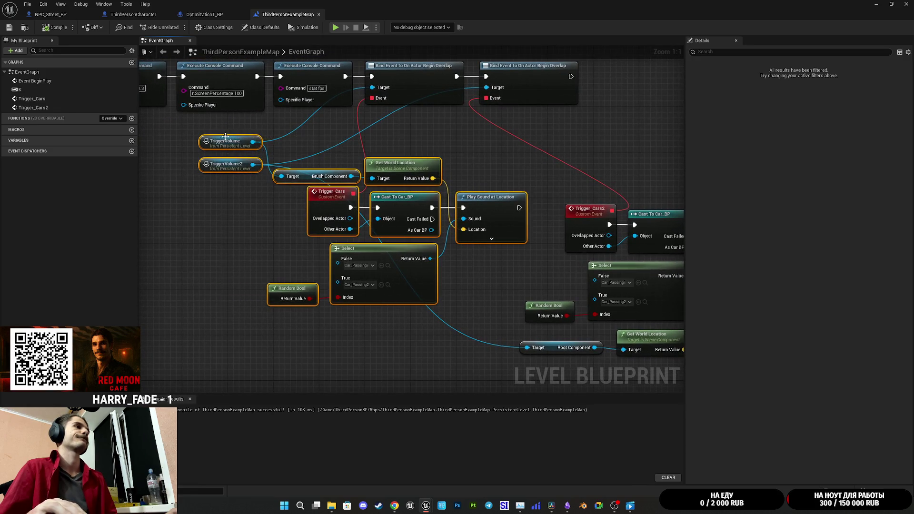
left_click(489, 166)
left_click(10, 28)
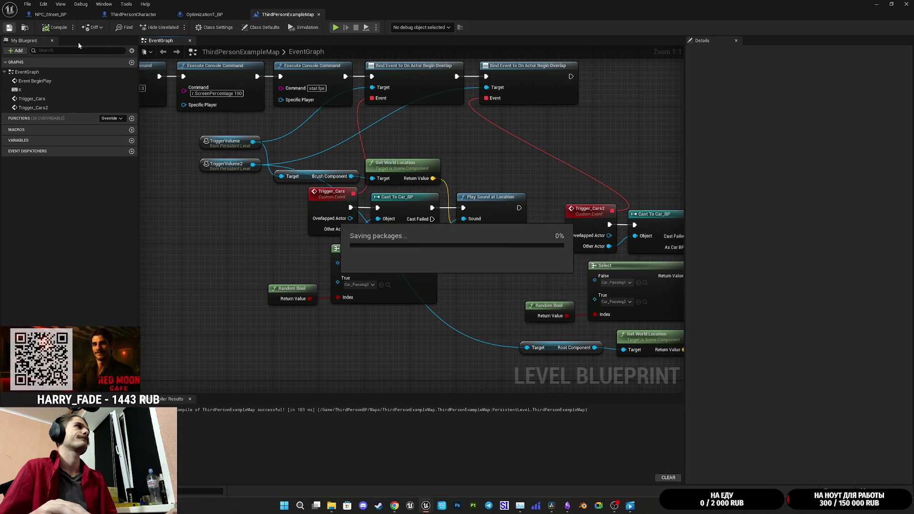
left_click(873, 4)
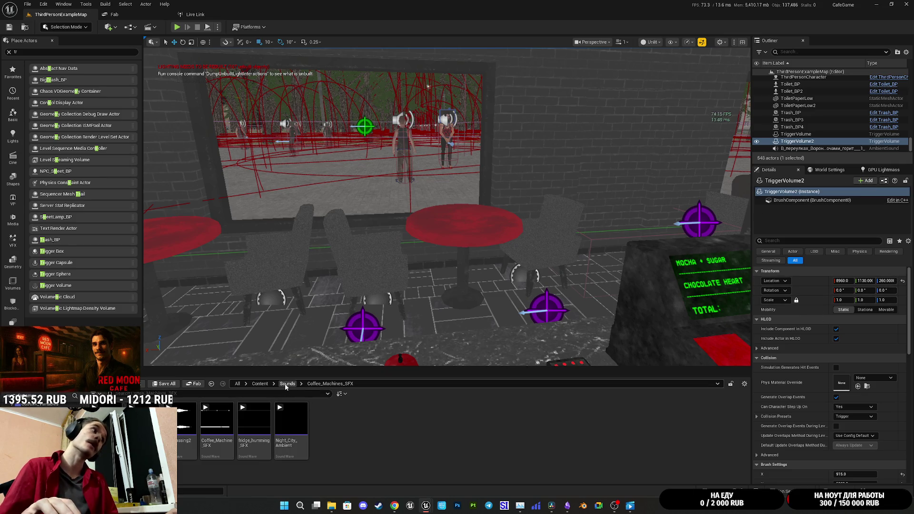
key("f")
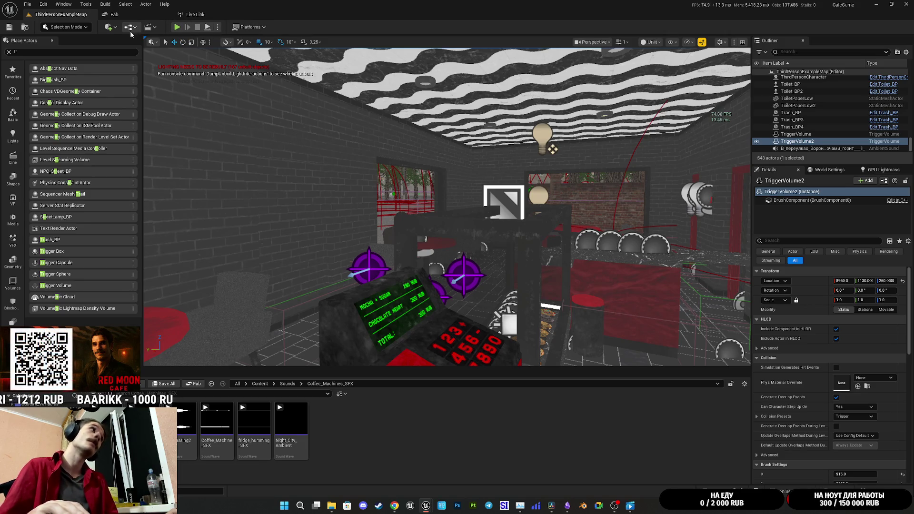
Reopen the level blueprint to check the car sound node's extra settings
left_click(130, 28)
left_click(157, 76)
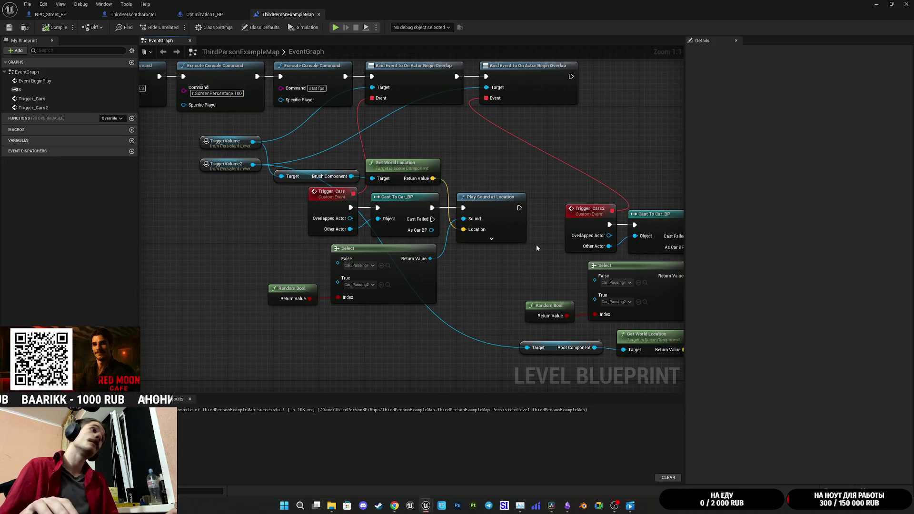
left_click(471, 252)
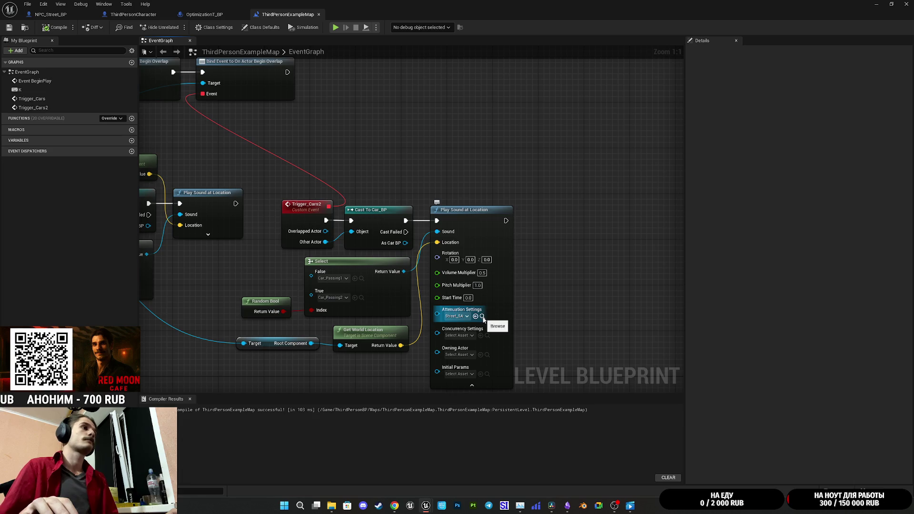
left_click(873, 4)
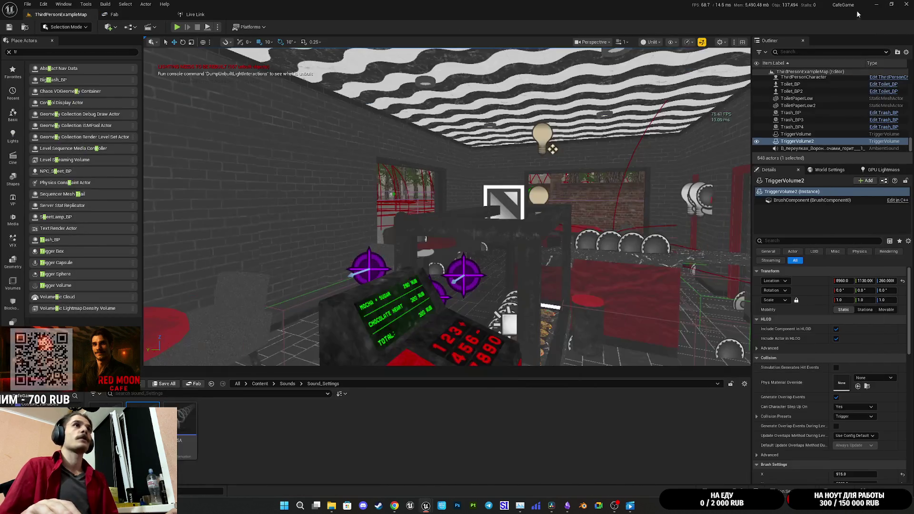
Open Street_SA, edit its Occlusion Volume Attenuation value, and play-test the sound
double_click(180, 421)
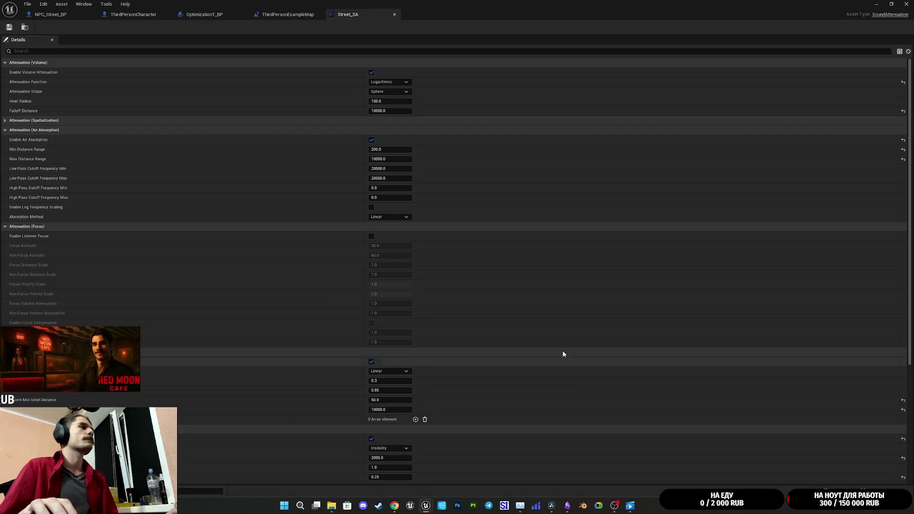
scroll(228, 287, "down", 4)
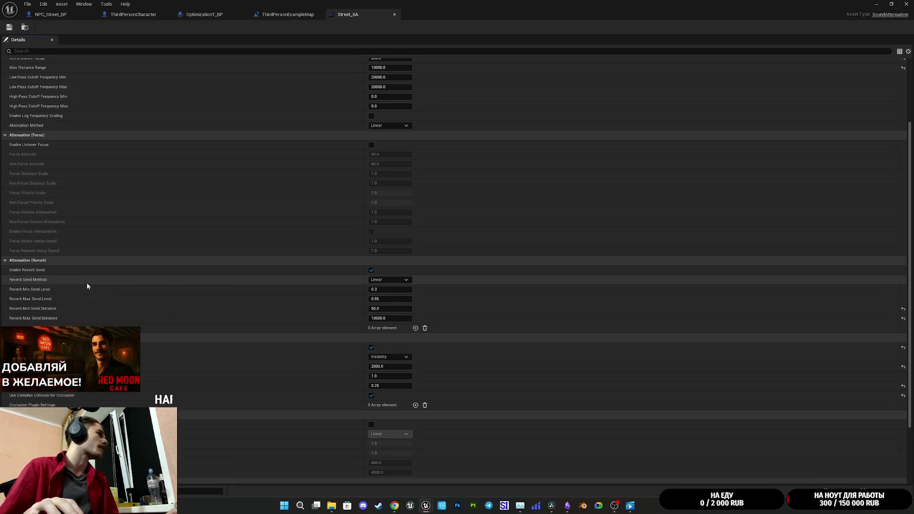
scroll(87, 283, "down", 3)
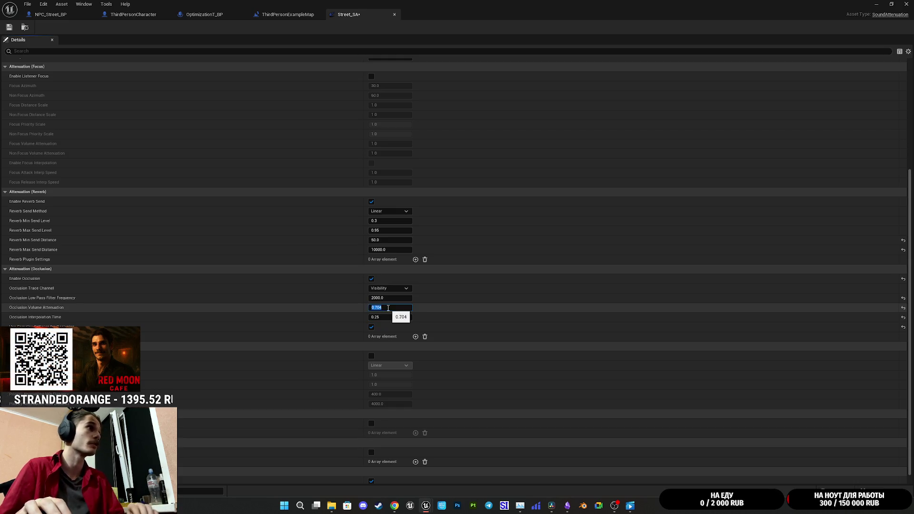
type("0.7")
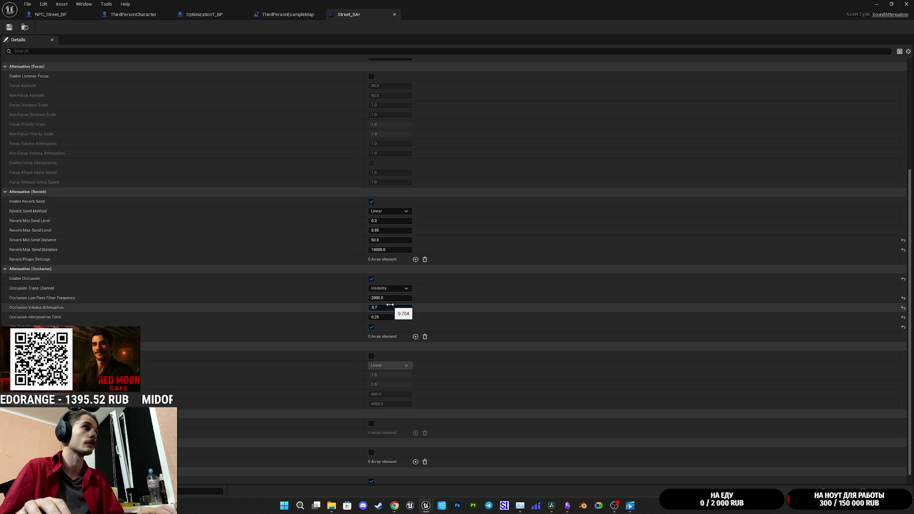
type("35")
key("Return")
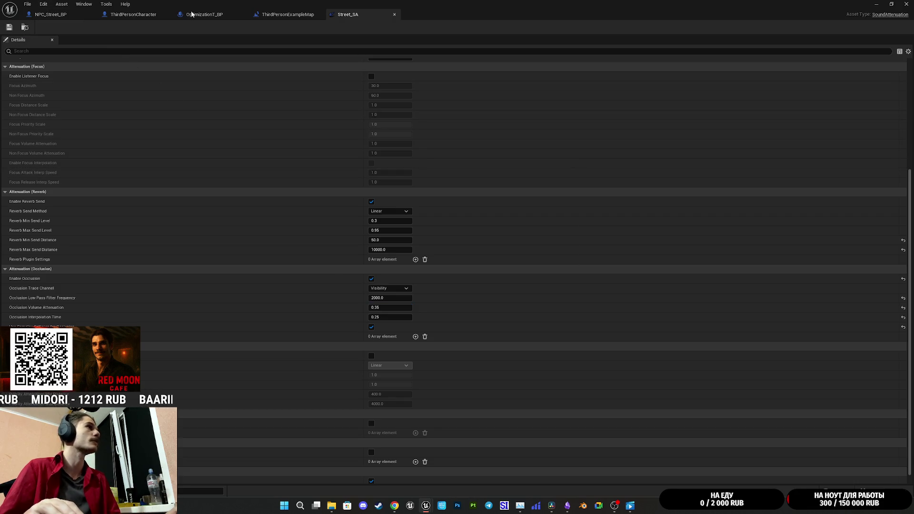
left_click(888, 3)
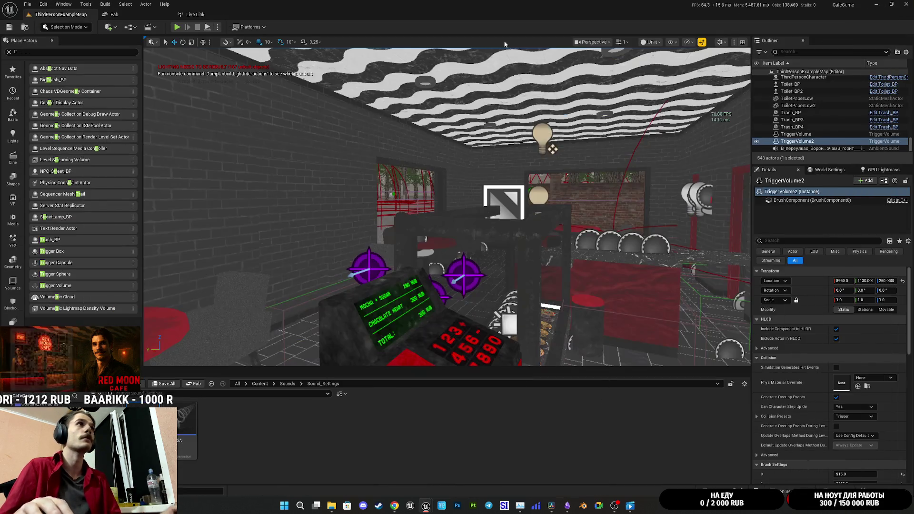
key("alt+p")
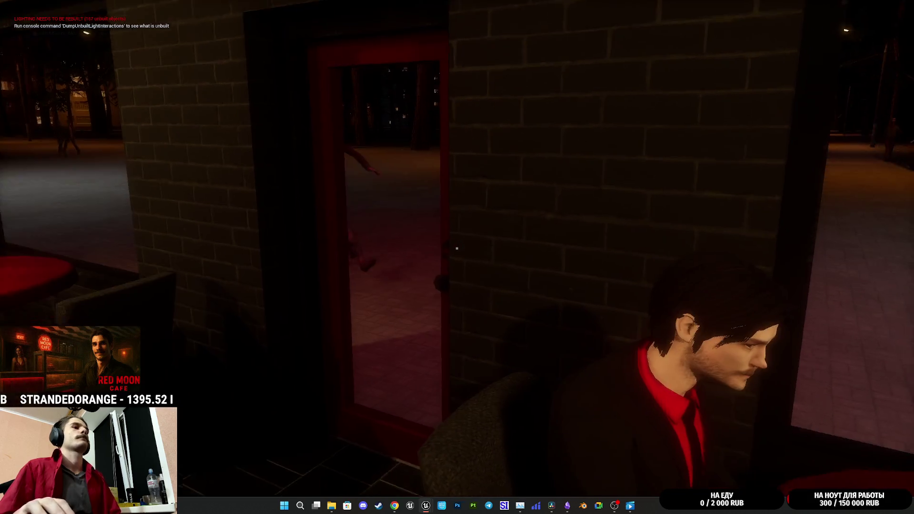
key("Escape")
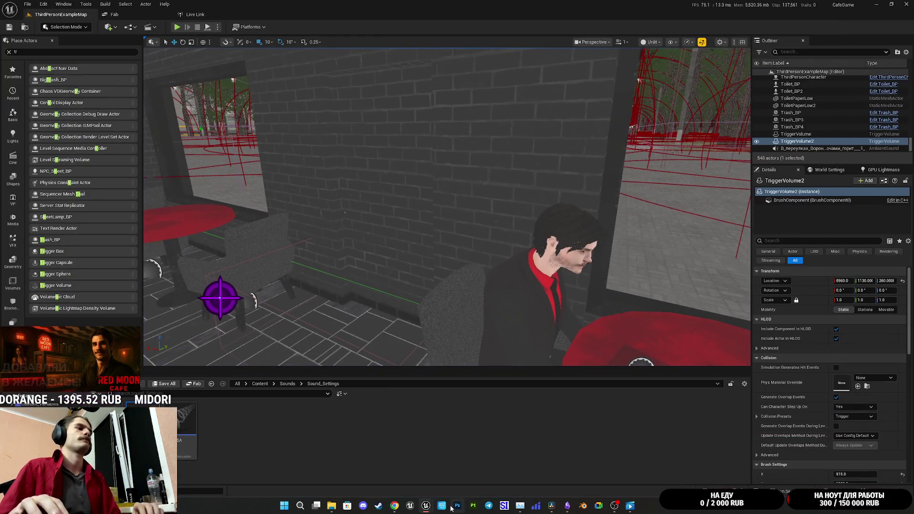
Set Street_SA's Occlusion Volume Attenuation to 0.25 and review the low pass filter frequency
mouse_move(434, 501)
left_click(463, 466)
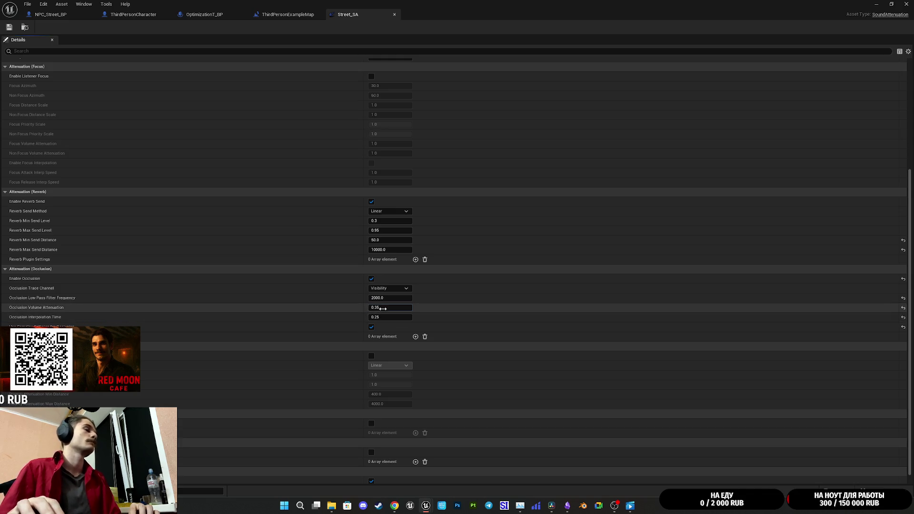
key("Return")
left_click(384, 299)
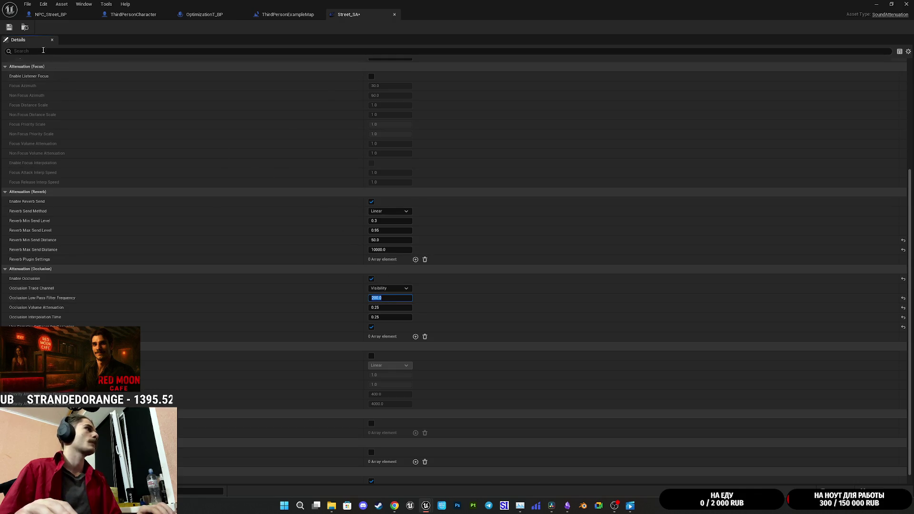
type("200")
left_click(874, 4)
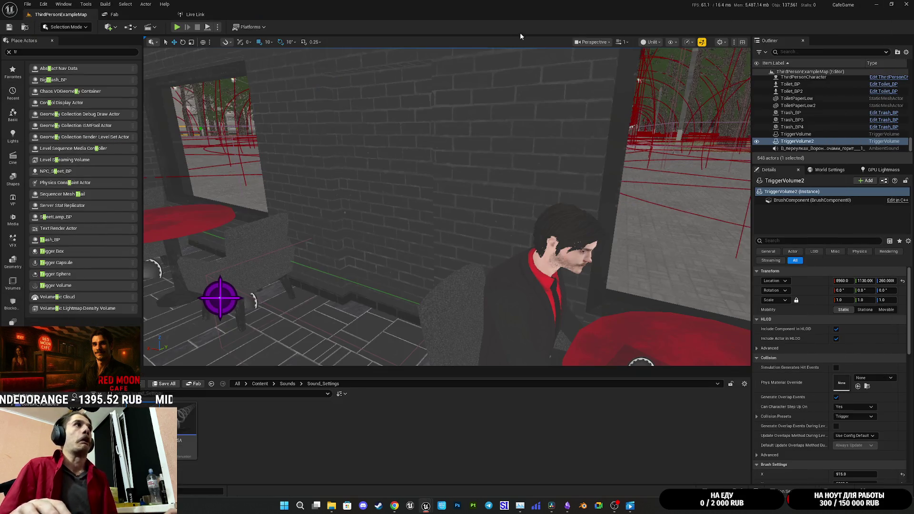
Play-test inside the café, walking past the red tables, restroom doors and bar, then stop
left_click(178, 30)
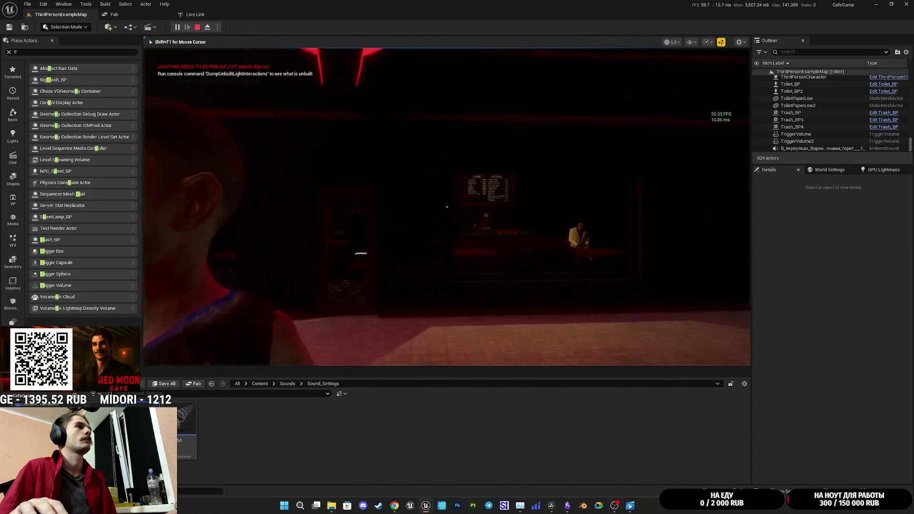
key("w")
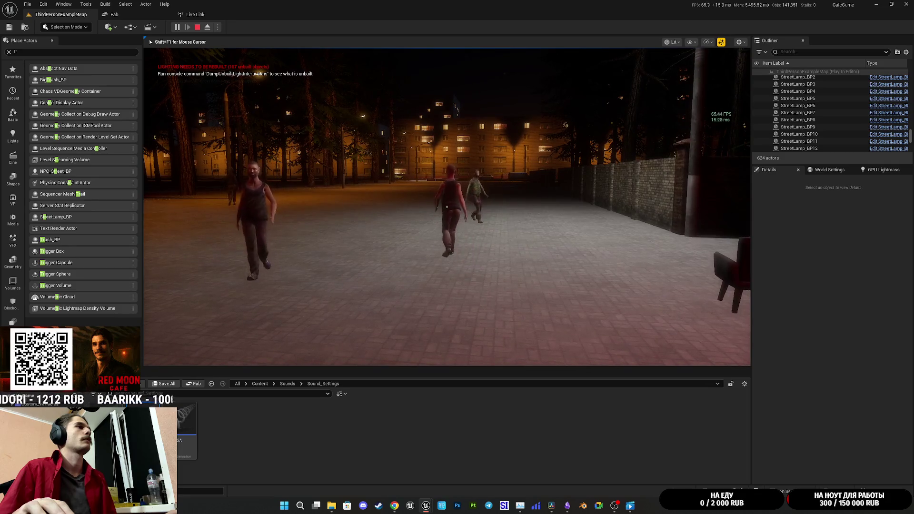
key("w")
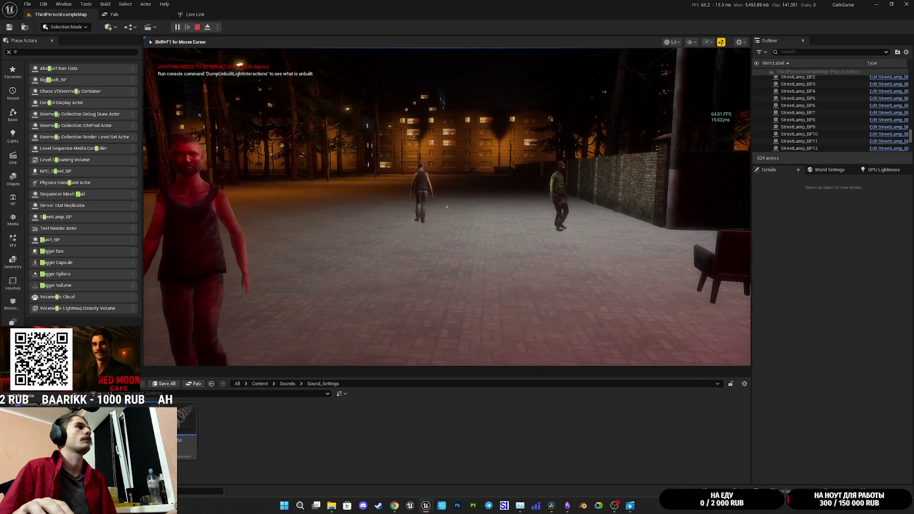
key("w")
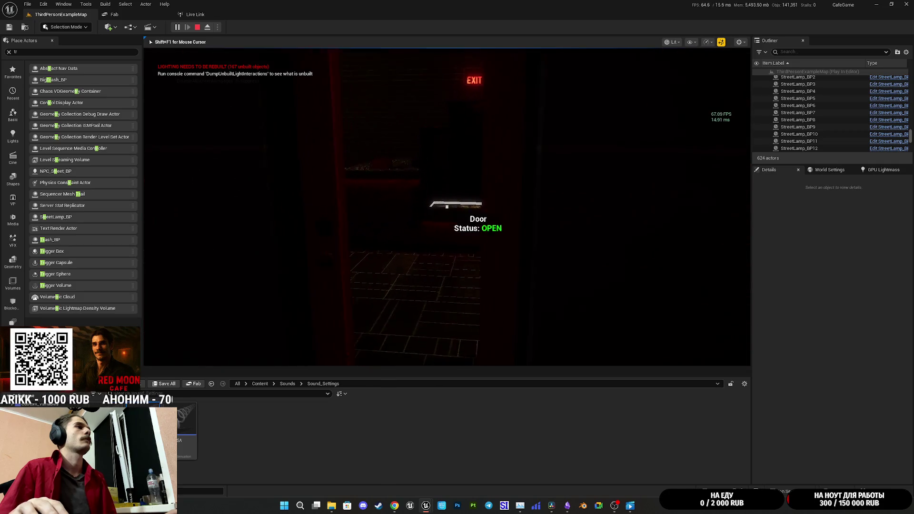
key("w")
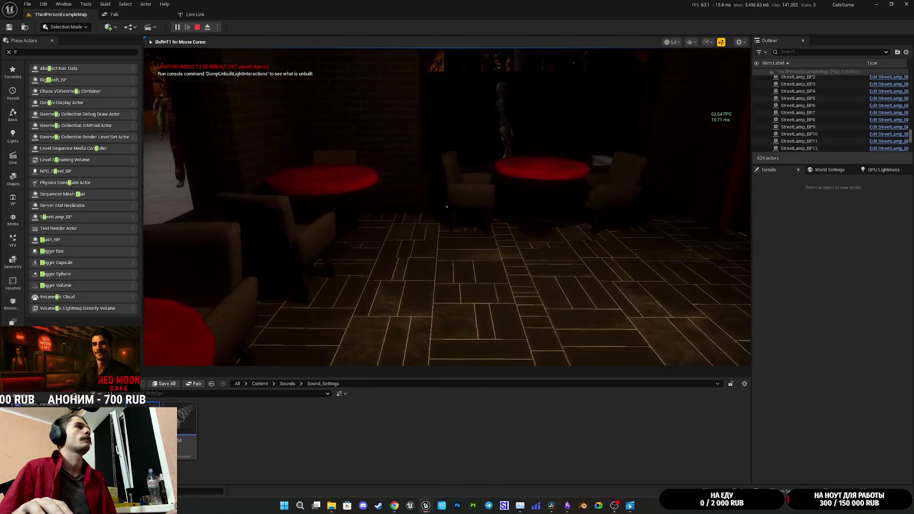
key("w")
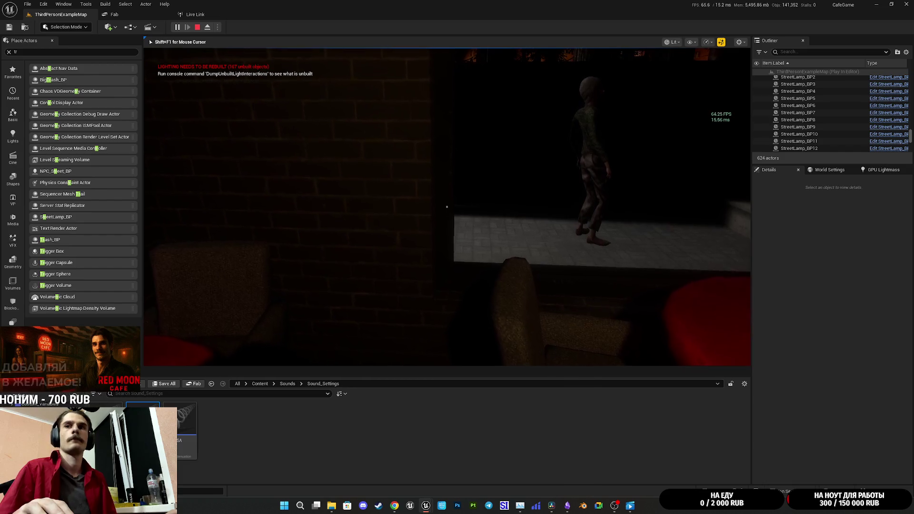
key("w")
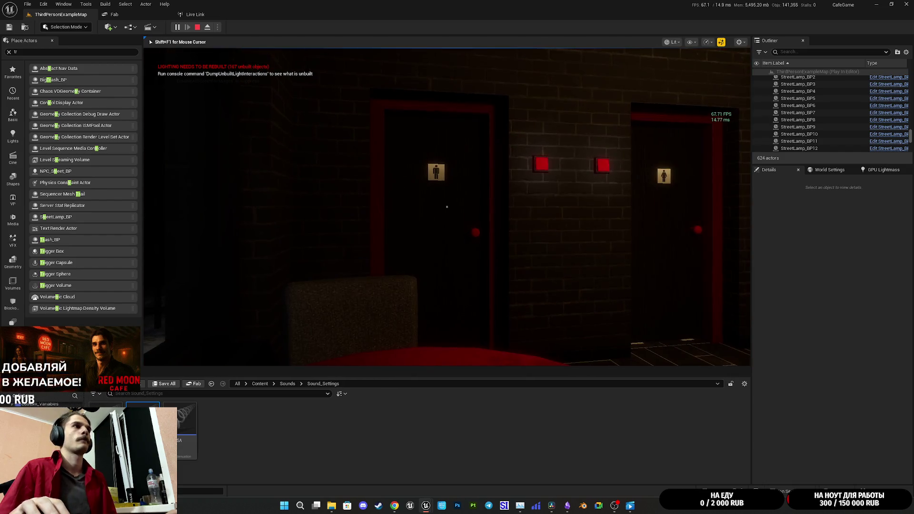
key("w")
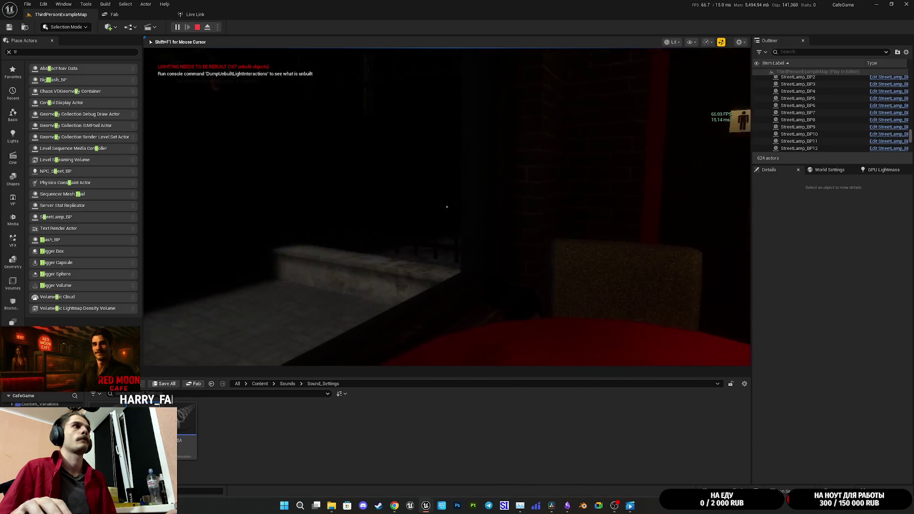
key("w")
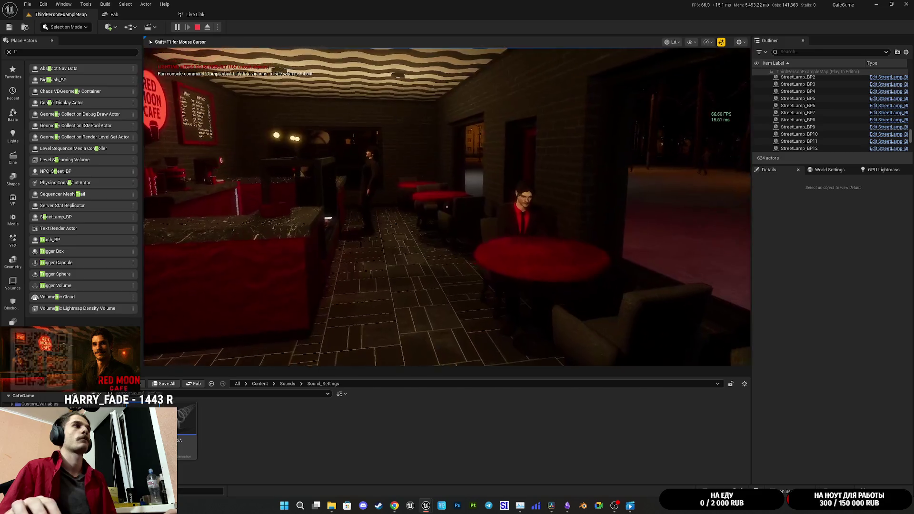
key("w")
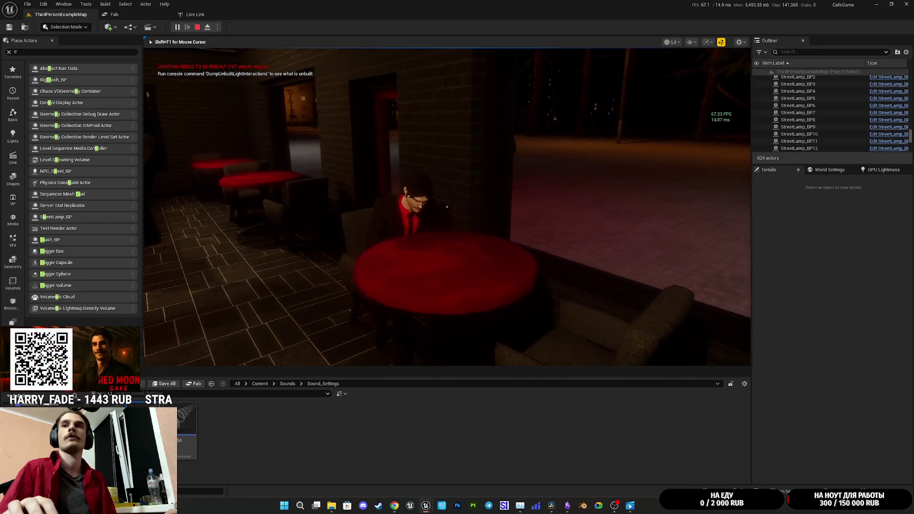
key("w")
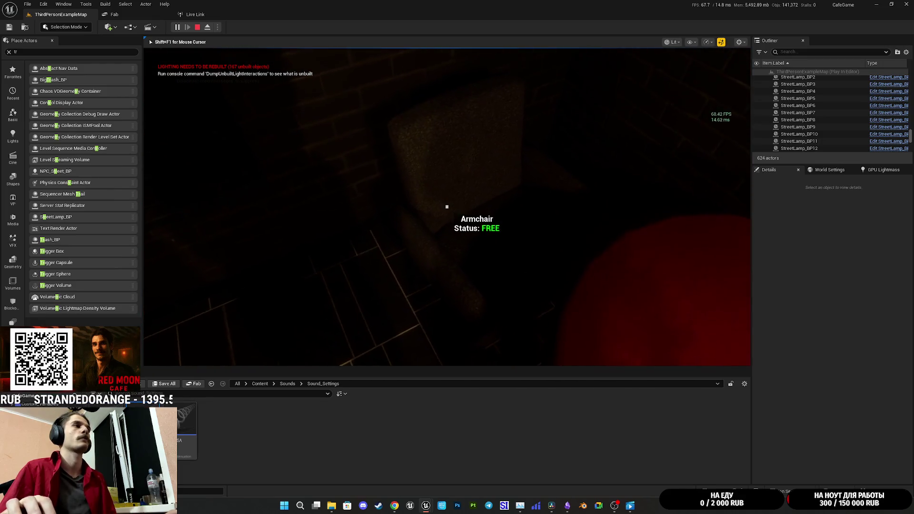
key("w")
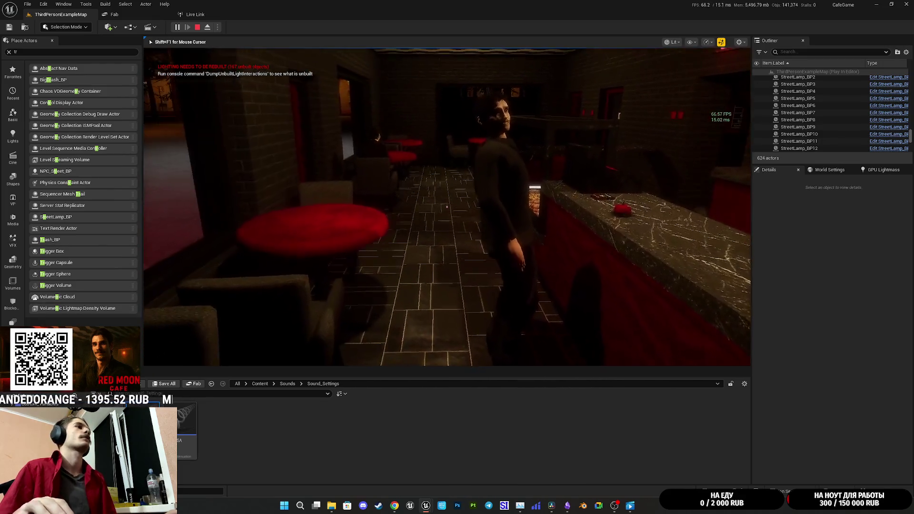
key("w")
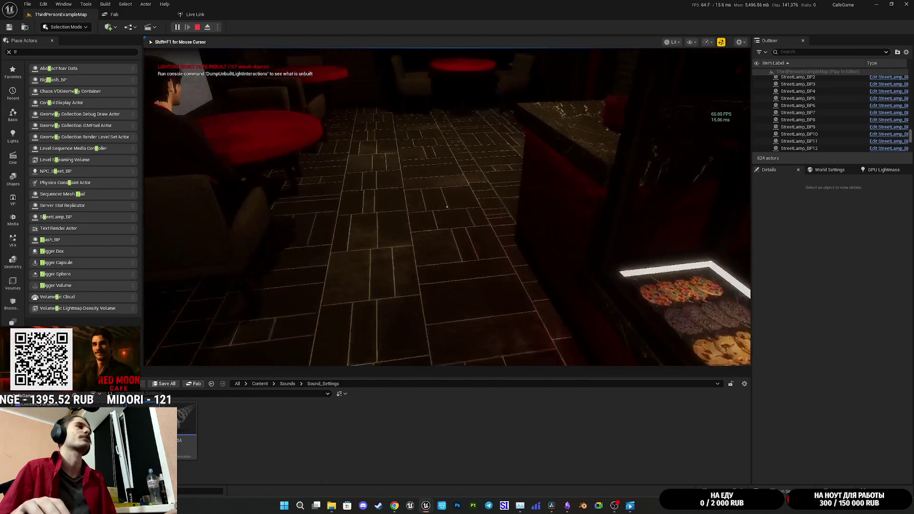
key("w")
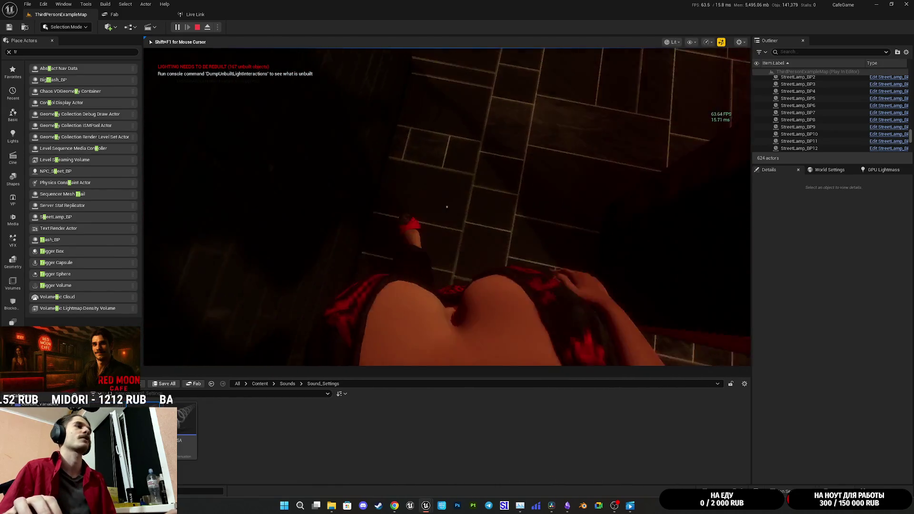
key("Escape")
key("F11")
key("F11")
mouse_move(424, 507)
left_click(452, 473)
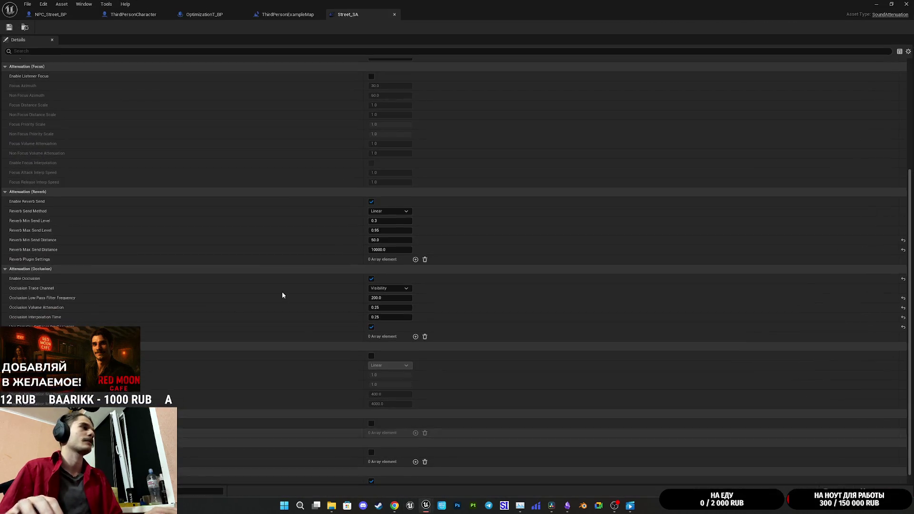
Close the Street_SA asset tab, glance at the ThirdPersonCharacter graph, and minimize the blueprint editor
middle_click(353, 18)
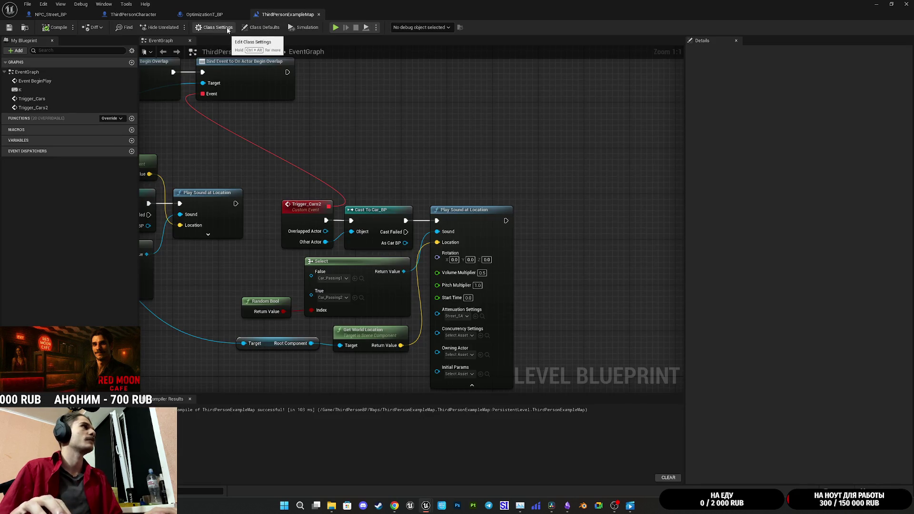
left_click(205, 15)
left_click(121, 15)
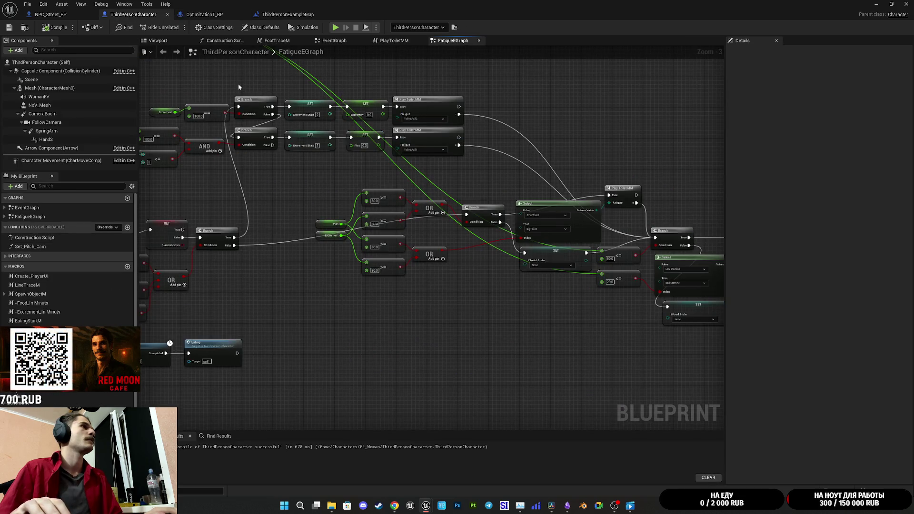
left_click_drag(239, 87, 349, 123)
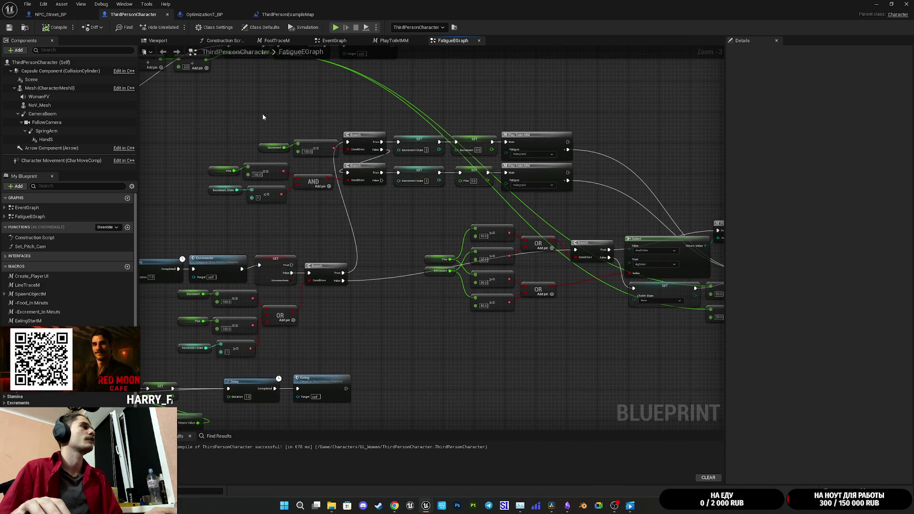
left_click(878, 4)
mouse_move(579, 509)
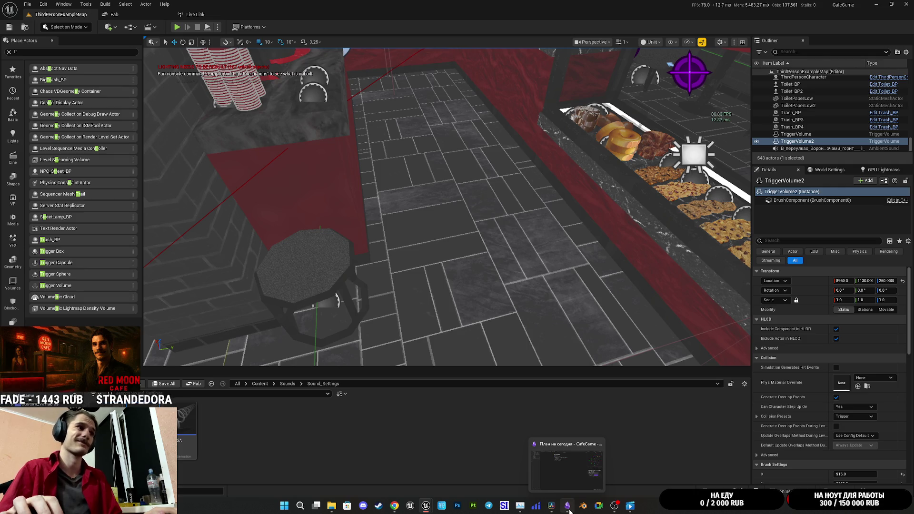
Switch to Obsidian's 'План на сегодня' note to check the remaining entry-door sound task
left_click(569, 508)
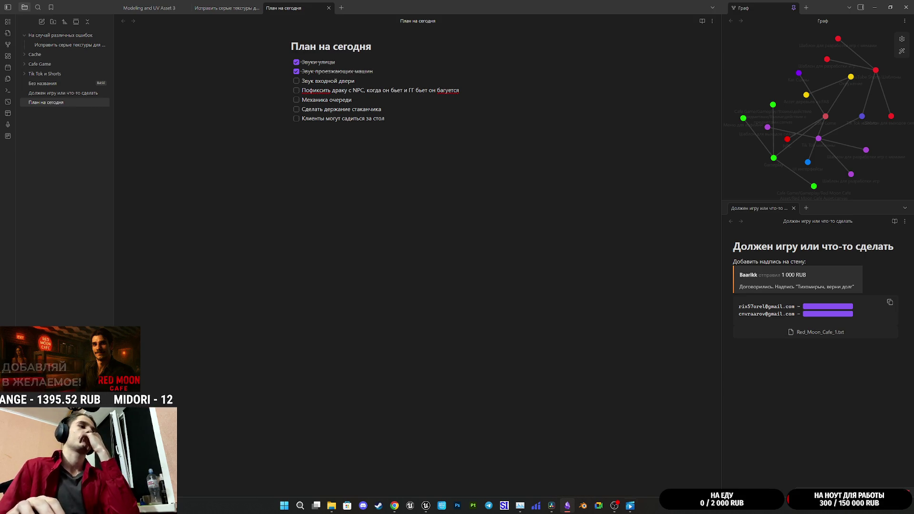
mouse_move(551, 511)
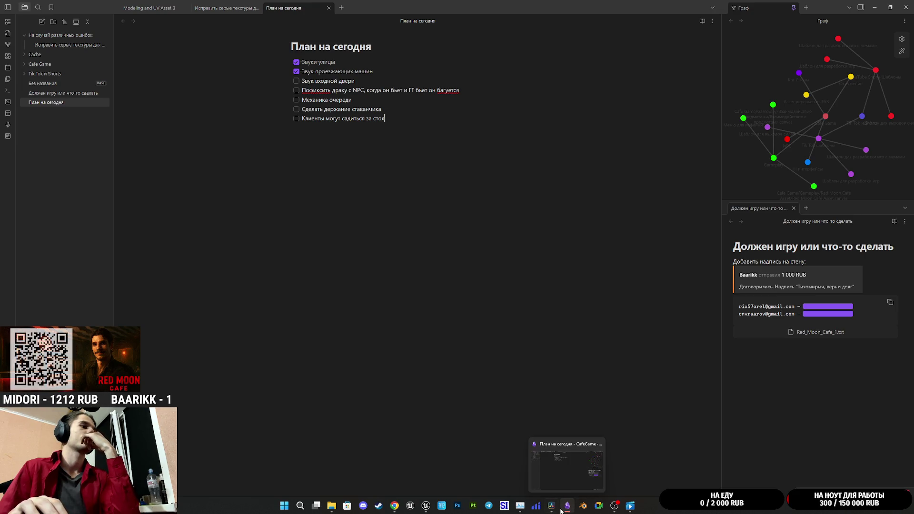
Save the ThirdPersonCharacter blueprint asset and switch back to the level editor window
mouse_move(429, 510)
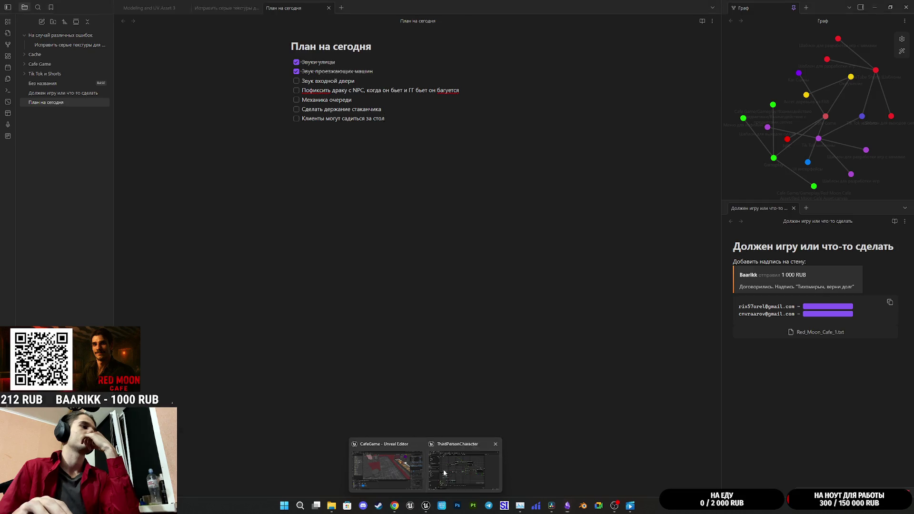
left_click(444, 469)
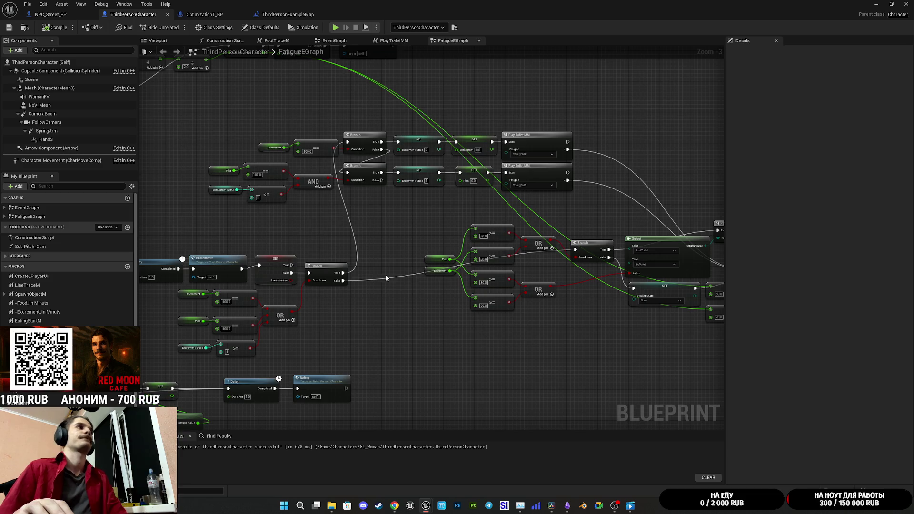
left_click(11, 30)
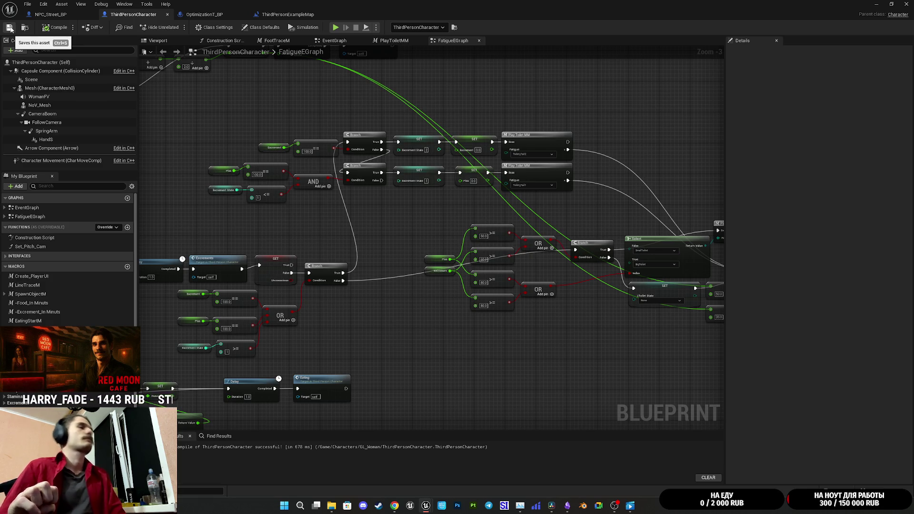
key("alt+Tab")
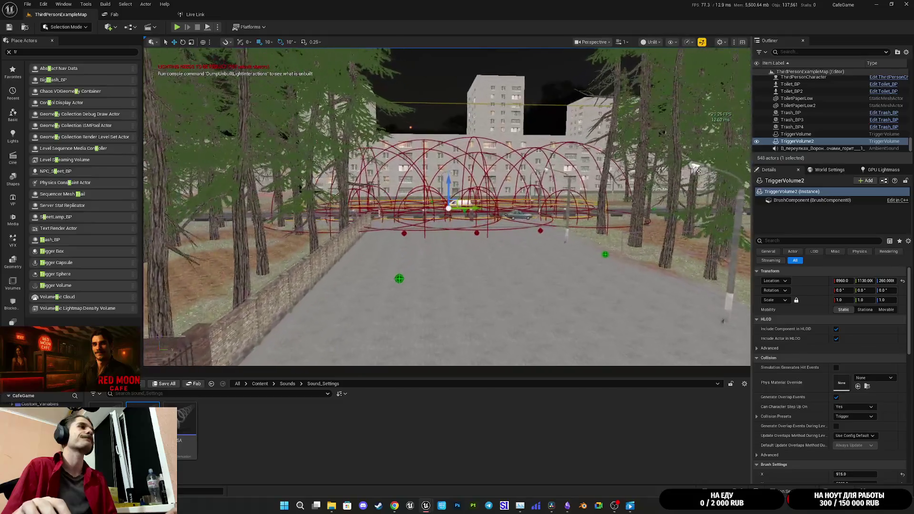
Fly the viewport camera forward and up to an elevated view of the Red Moon Cafe facade
mouse_move(686, 98)
left_mouse_down()
mouse_move(268, 77)
mouse_move(195, 361)
left_mouse_up()
mouse_move(447, 204)
left_mouse_down()
mouse_move(414, 238)
mouse_move(424, 229)
mouse_move(392, 143)
left_mouse_up()
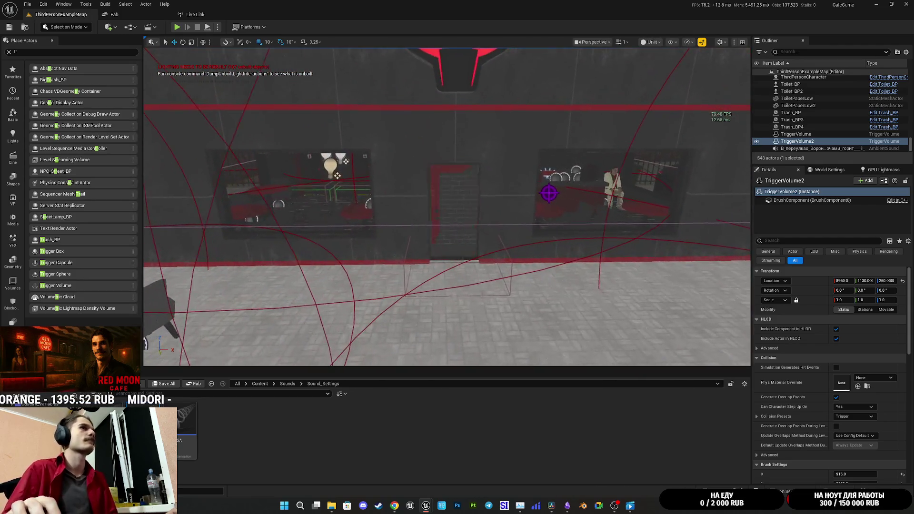
mouse_move(397, 505)
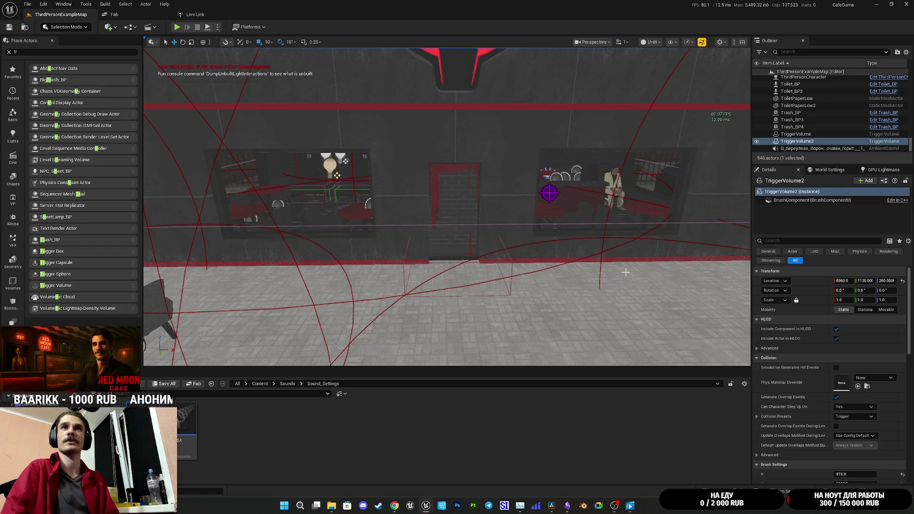
Bring up the ThirdPersonCharacter blueprint and pan its FatigueEGraph to the Play Food section
mouse_move(426, 506)
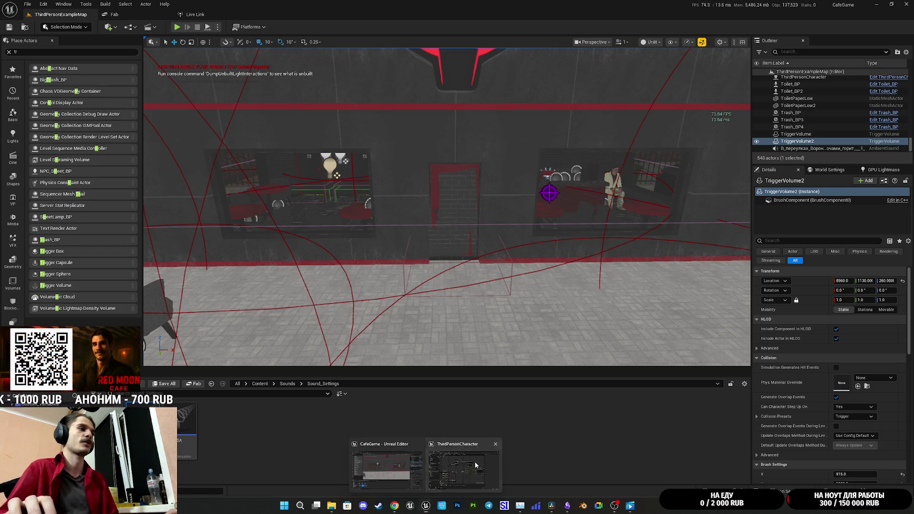
left_click(475, 464)
left_click_drag(483, 293, 484, 295)
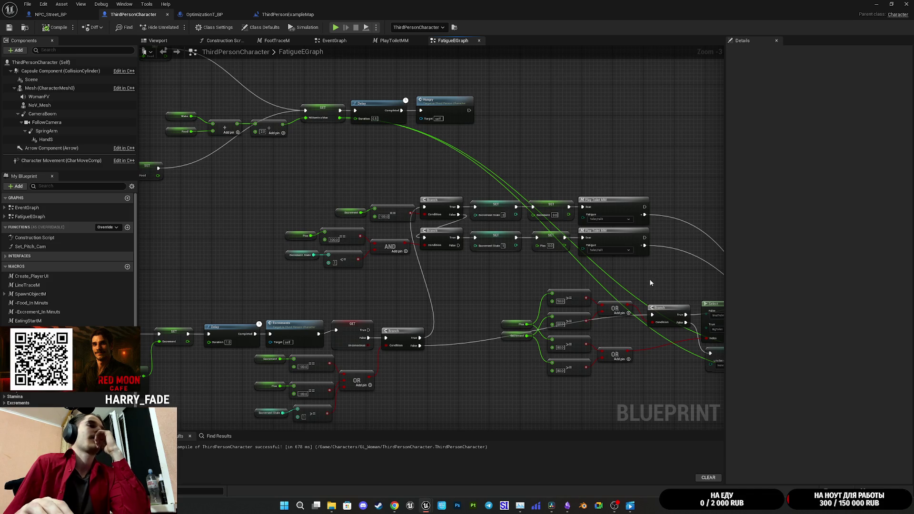
left_click_drag(657, 284, 424, 187)
Pan across the FatigueEGraph food and fatigue nodes, then switch to the Obsidian notes
left_click_drag(692, 226, 554, 209)
left_click_drag(632, 247, 704, 246)
left_click_drag(414, 116, 570, 168)
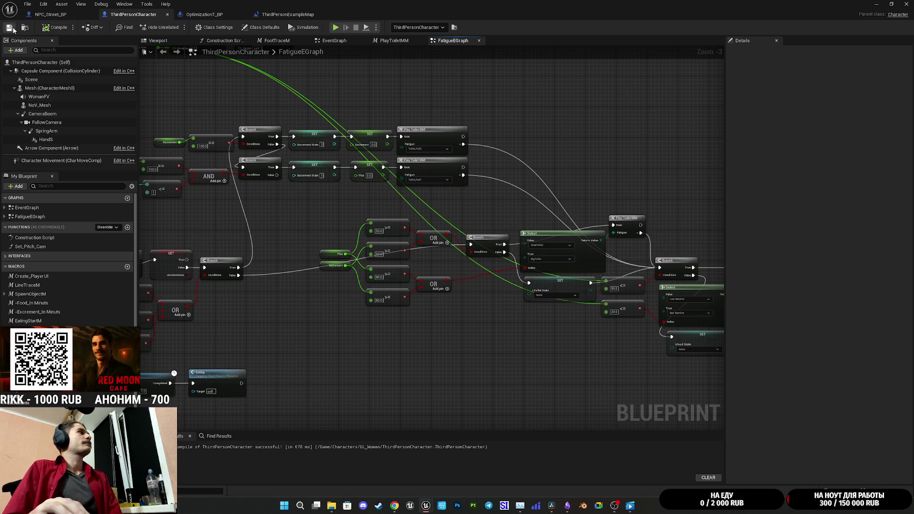
left_click(566, 506)
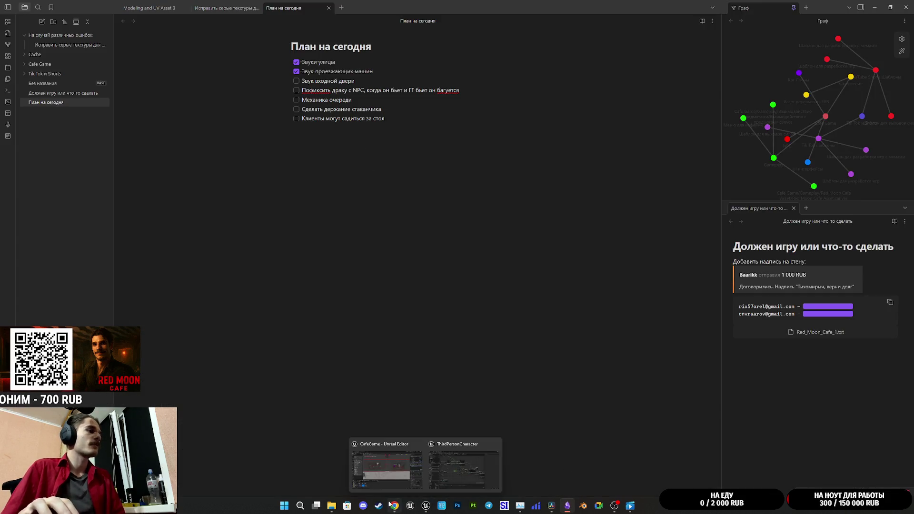
Bring up the Twitch Stream Manager window and maximize it to full screen
left_click(403, 495)
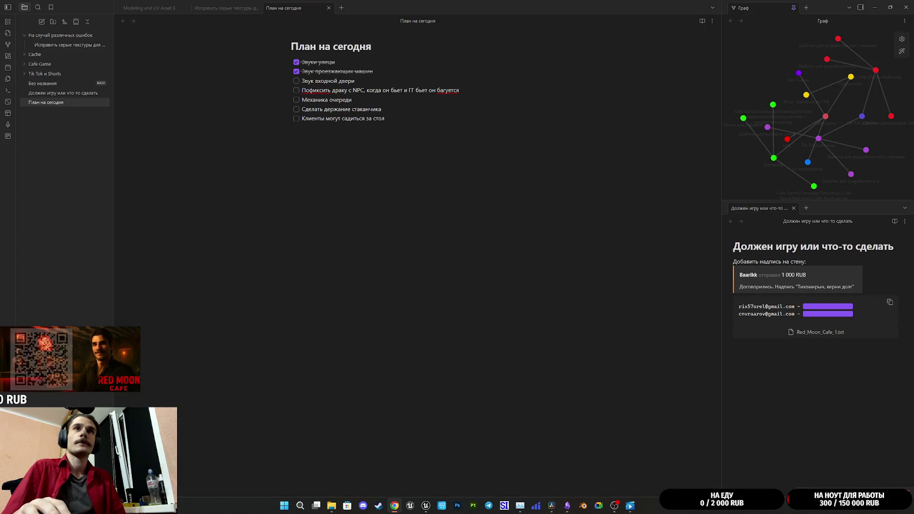
left_click_drag(350, 131, 369, 112)
double_click(370, 113)
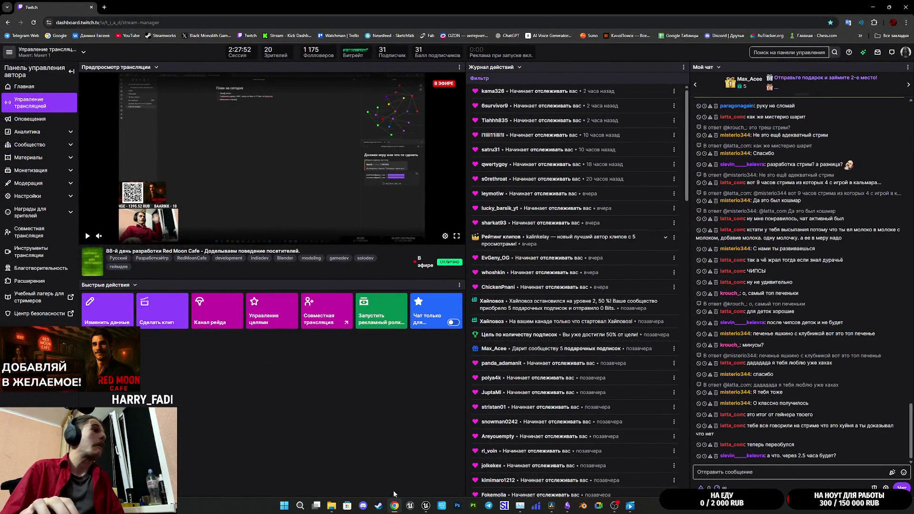
mouse_move(395, 499)
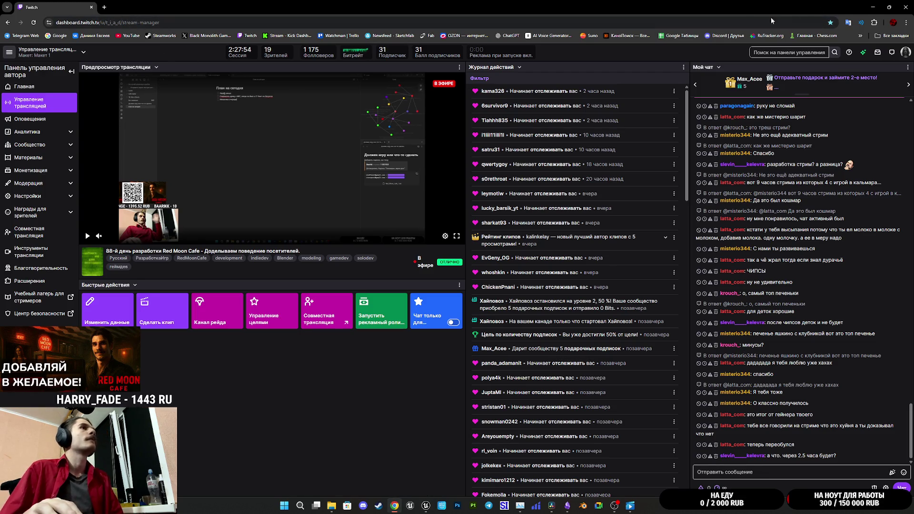
mouse_move(566, 509)
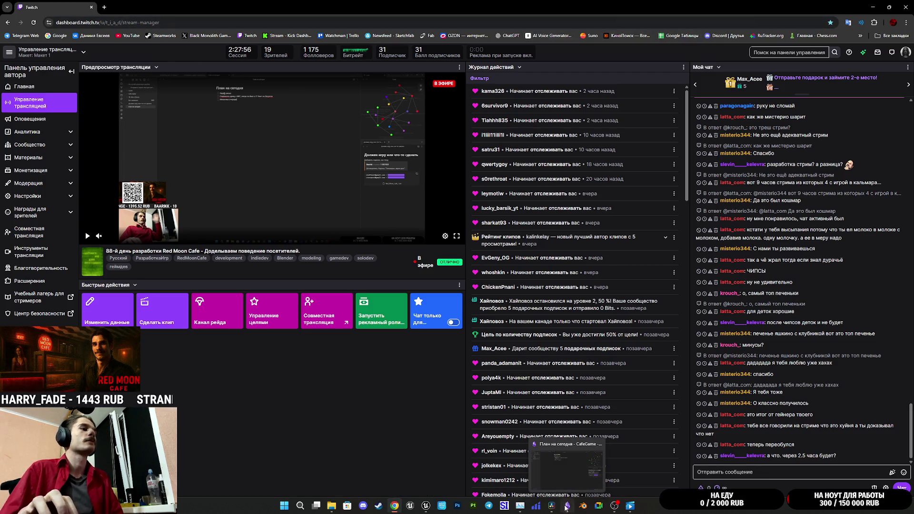
left_click(539, 492)
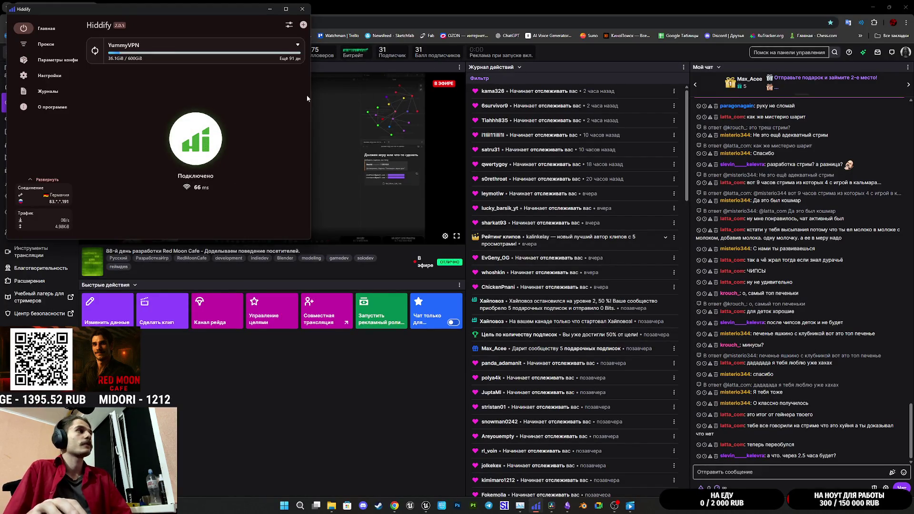
Dismiss the VPN window and open the AI Voice Generator bookmark in a new tab
left_click(420, 3)
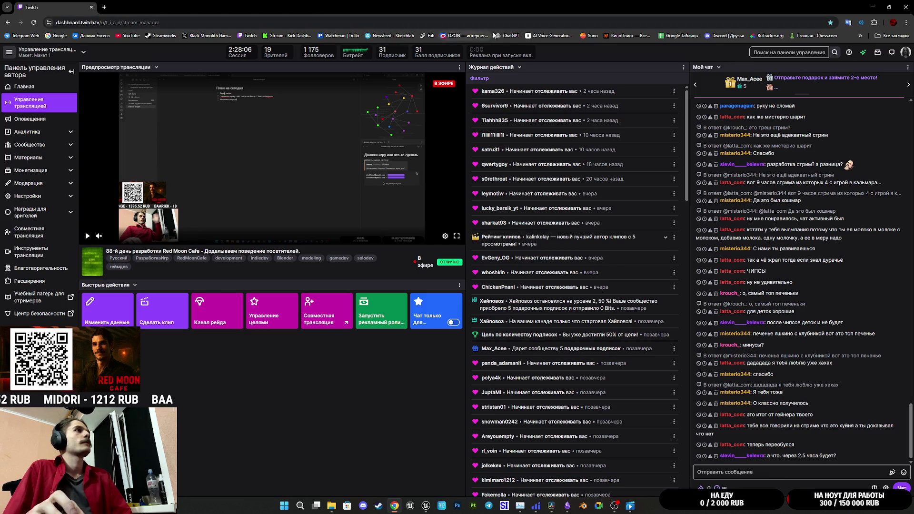
middle_click(550, 35)
key("ctrl+Tab")
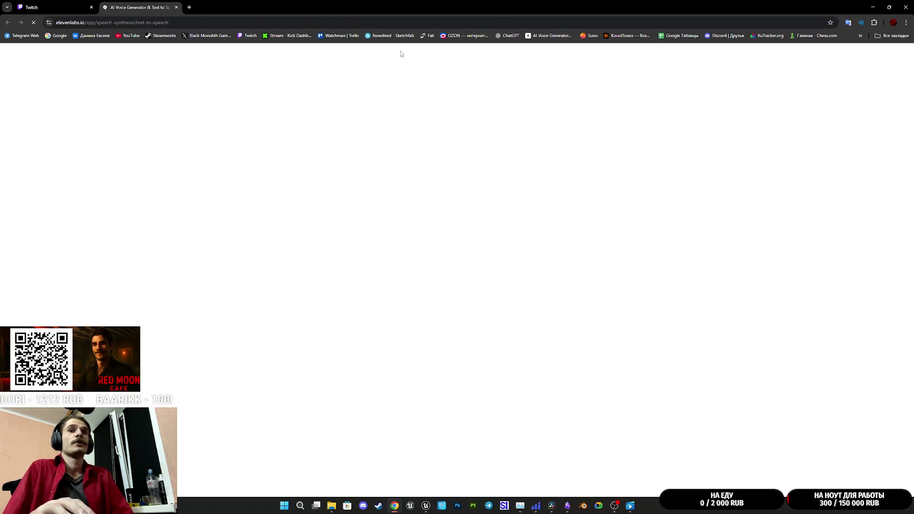
Dismiss the translation offer and delete the old '[sighs] Ты всё ещё здесь...' line
left_click(756, 3)
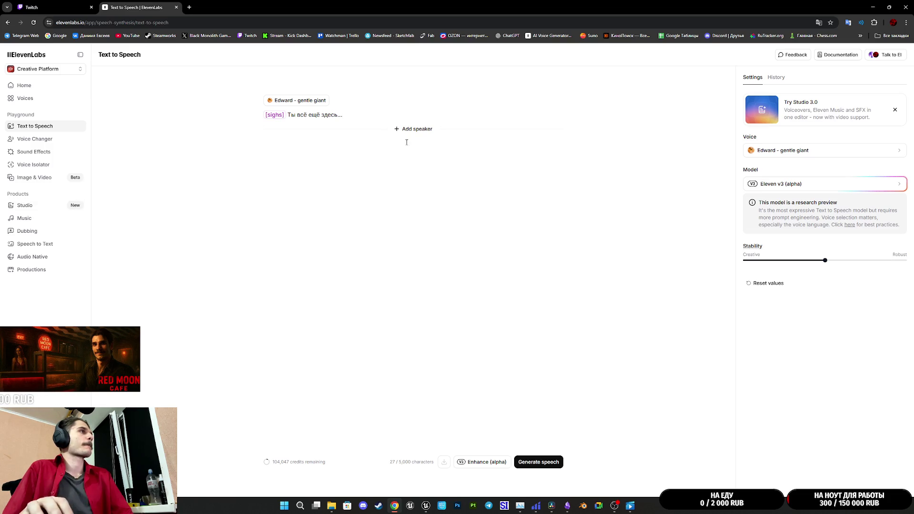
left_click_drag(364, 115, 192, 101)
key("BackSpace")
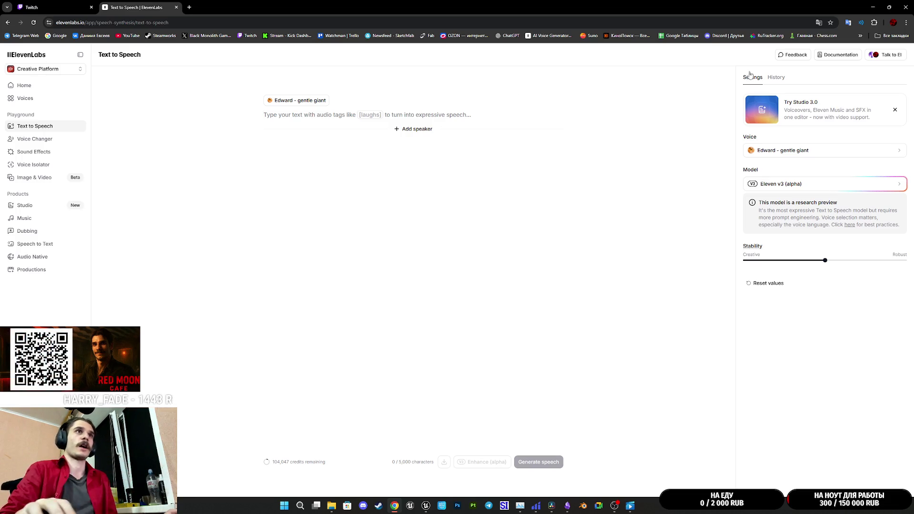
Try Alice, preview the Alice and Brittney Hart voices, and settle on Brittney Hart
left_click(852, 149)
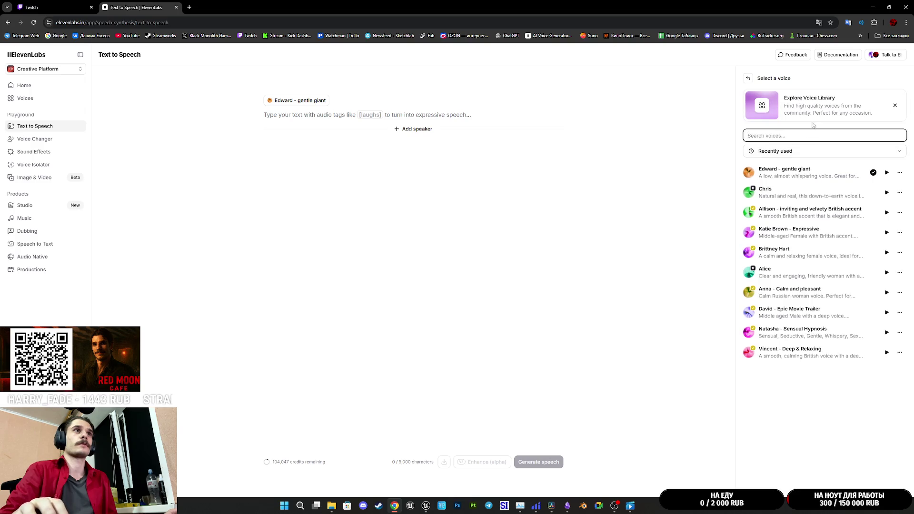
left_click(750, 276)
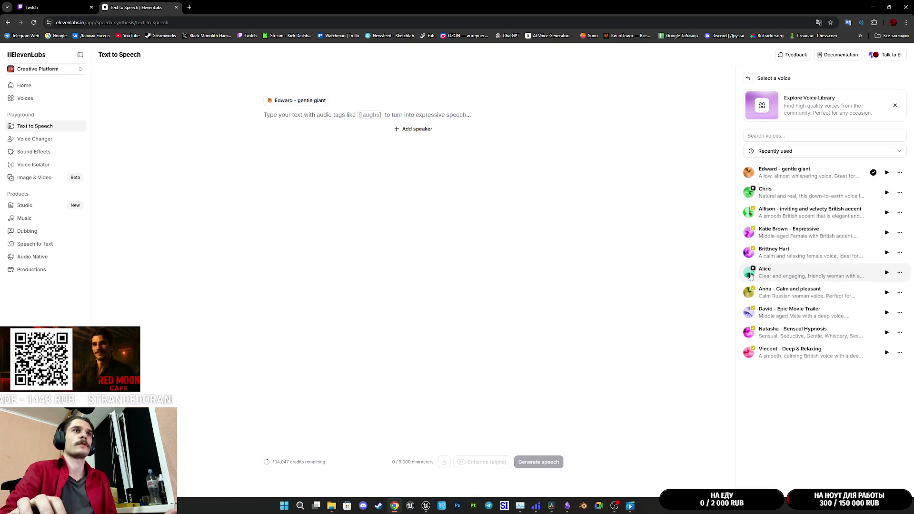
left_click(750, 276)
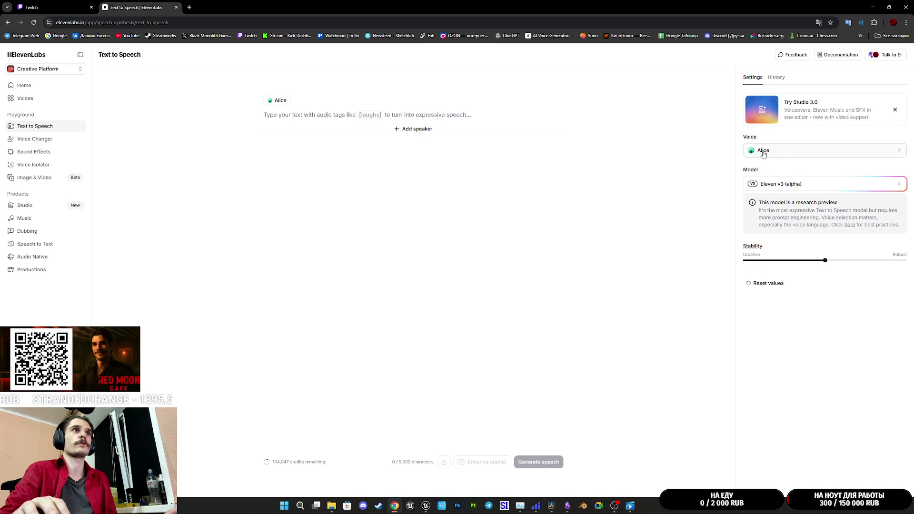
left_click(799, 150)
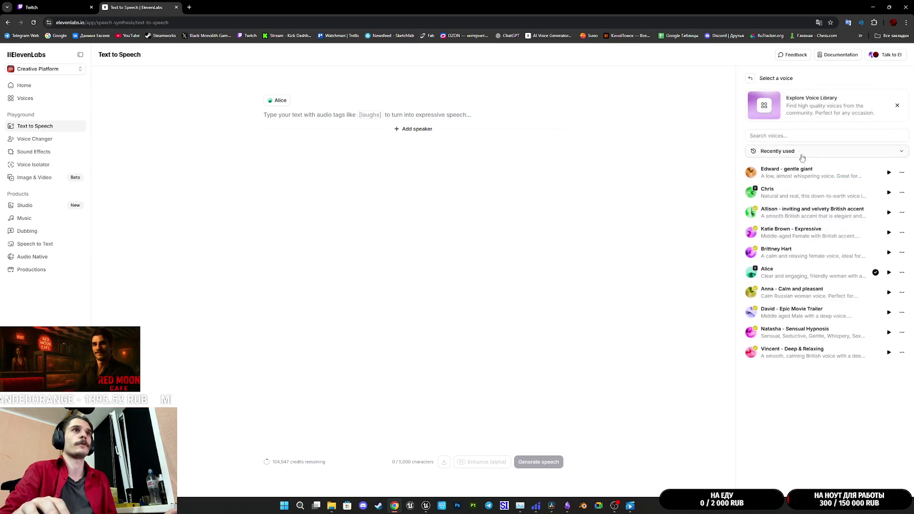
left_click(888, 274)
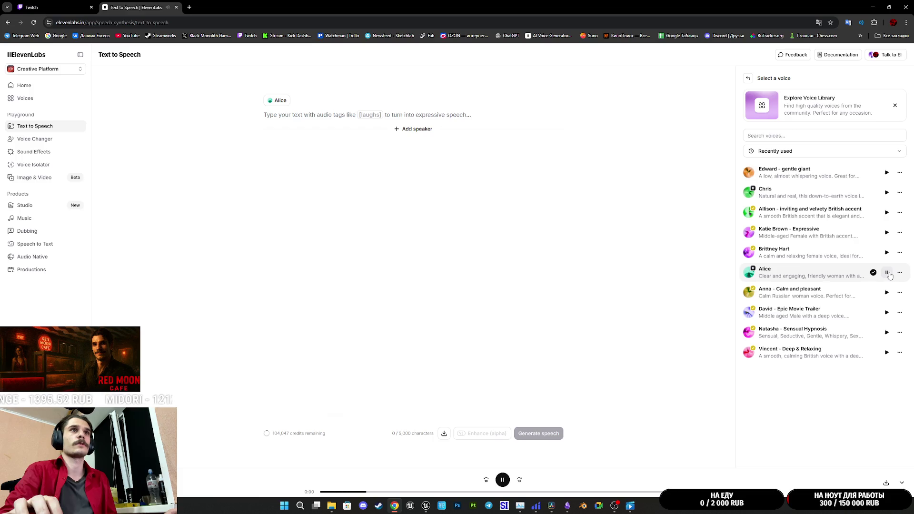
left_click(887, 253)
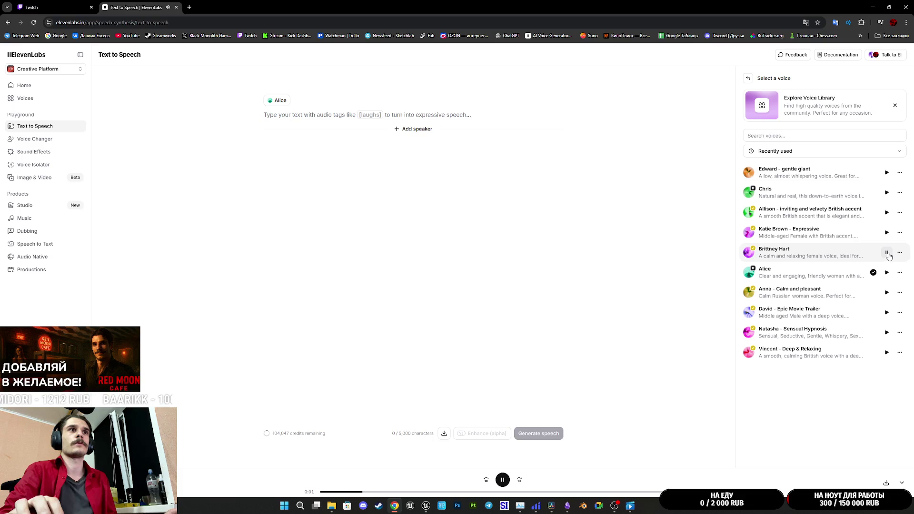
left_click(816, 250)
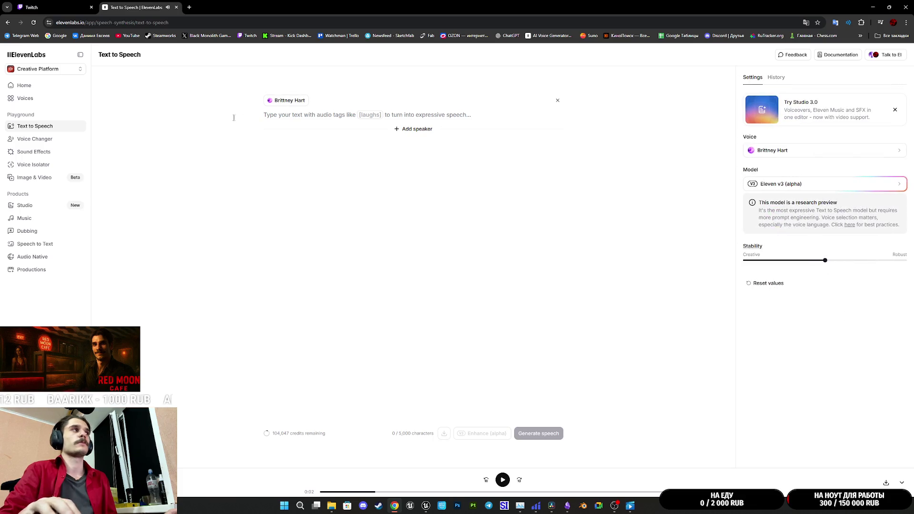
left_click(373, 114)
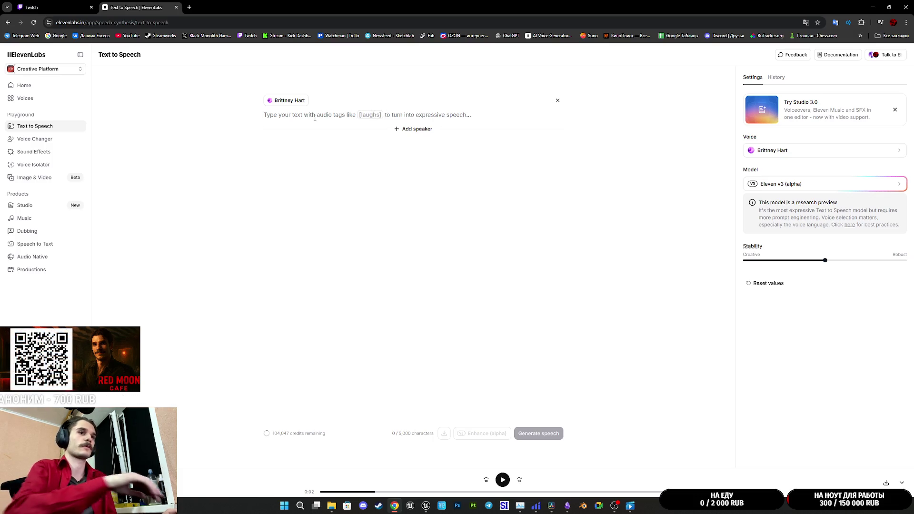
Enter the line '[стонет] Так и знала..' in the text field
type("Хъ")
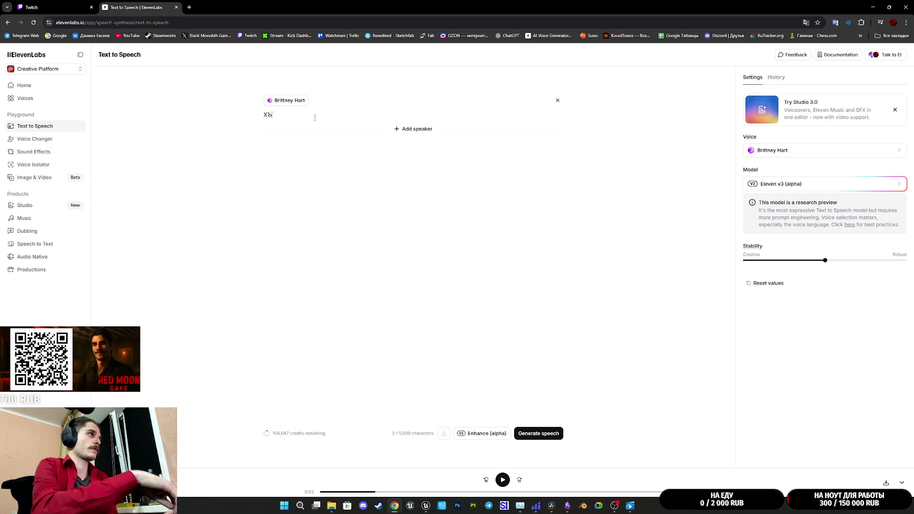
key("BackSpace")
key("BackSpace")
type("{}")
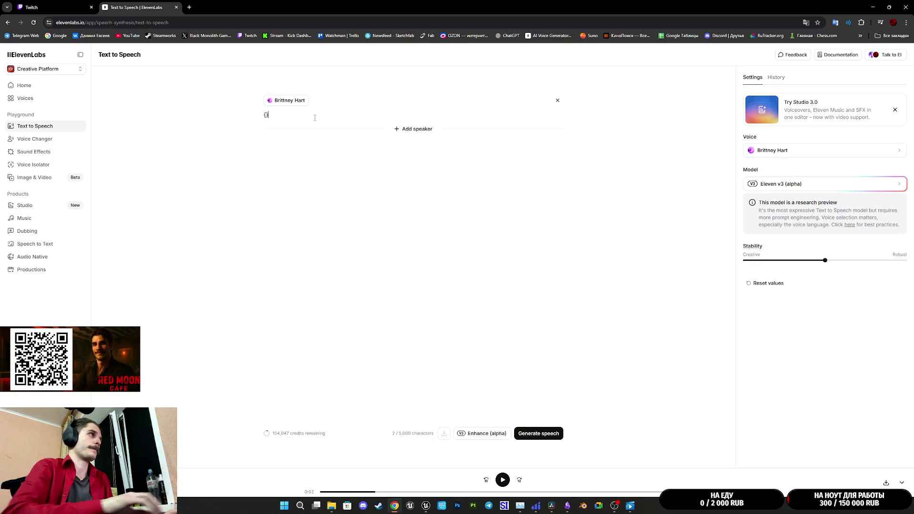
key("BackSpace")
key("BackSpace")
type("[]")
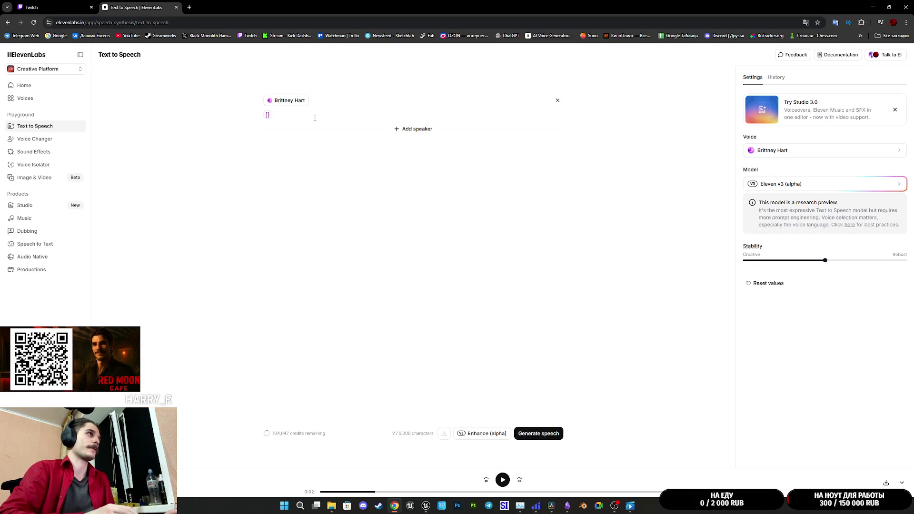
type("cтонет")
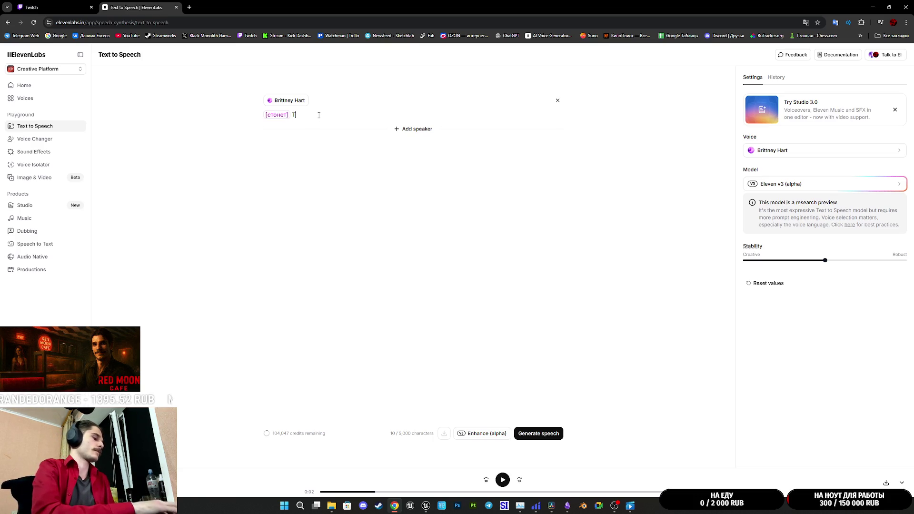
type("зна")
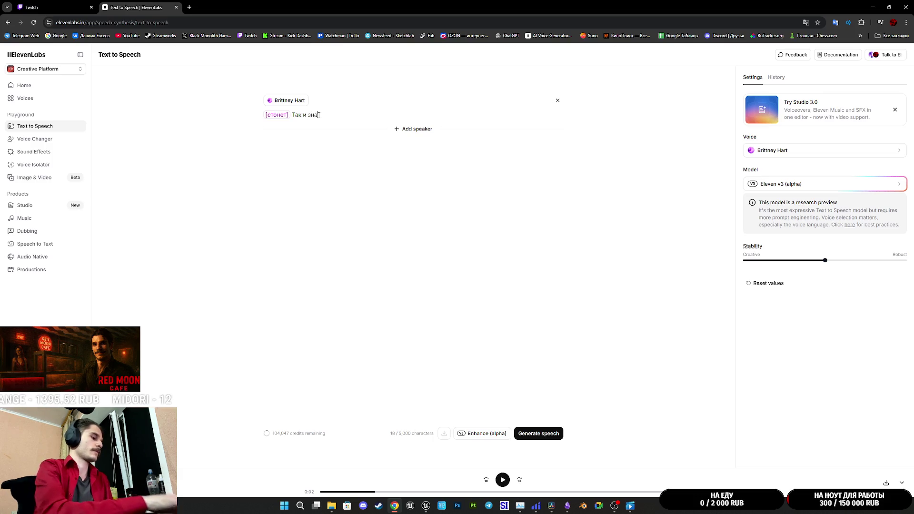
type("ла..")
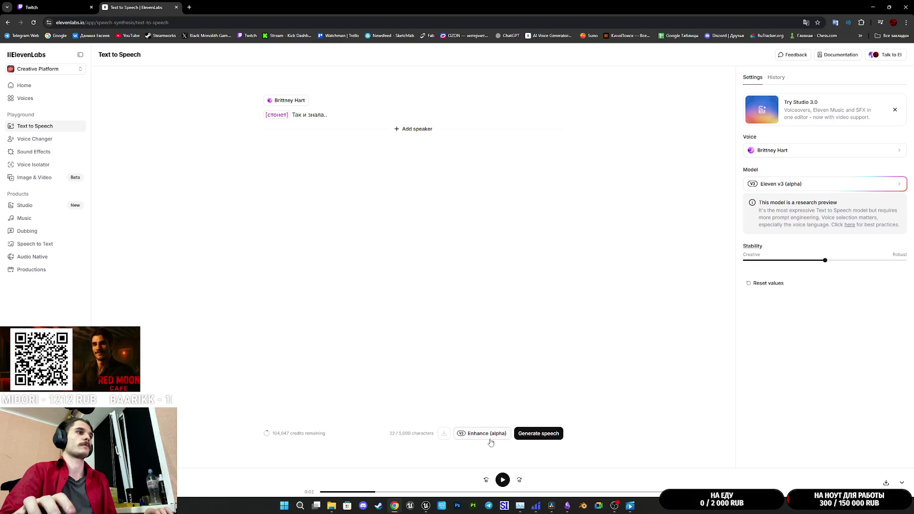
Generate speech from the line and play both resulting takes
left_click(538, 438)
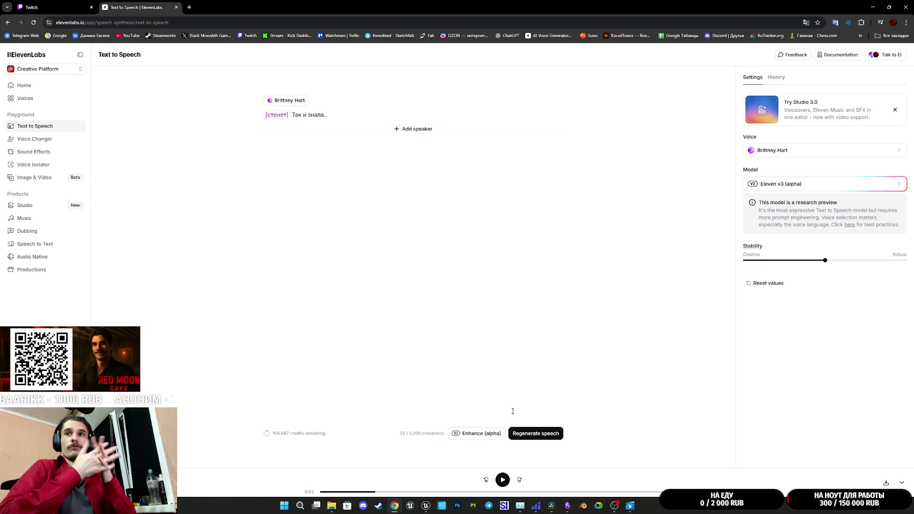
left_click(276, 410)
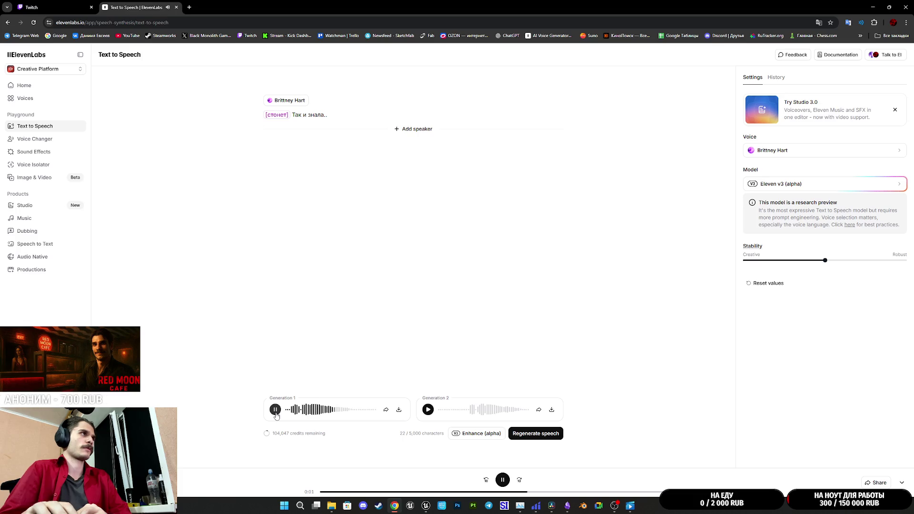
left_click(429, 411)
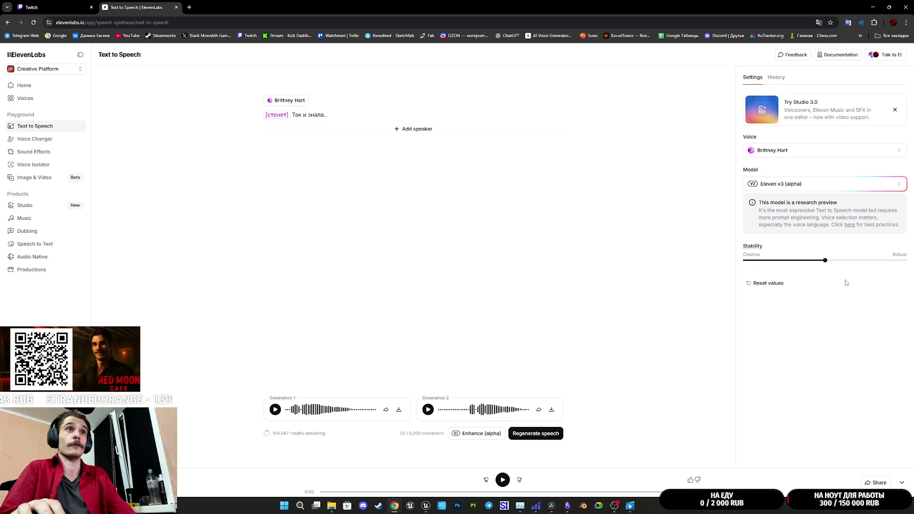
Set stability all the way to Creative and regenerate the speech
mouse_move(825, 261)
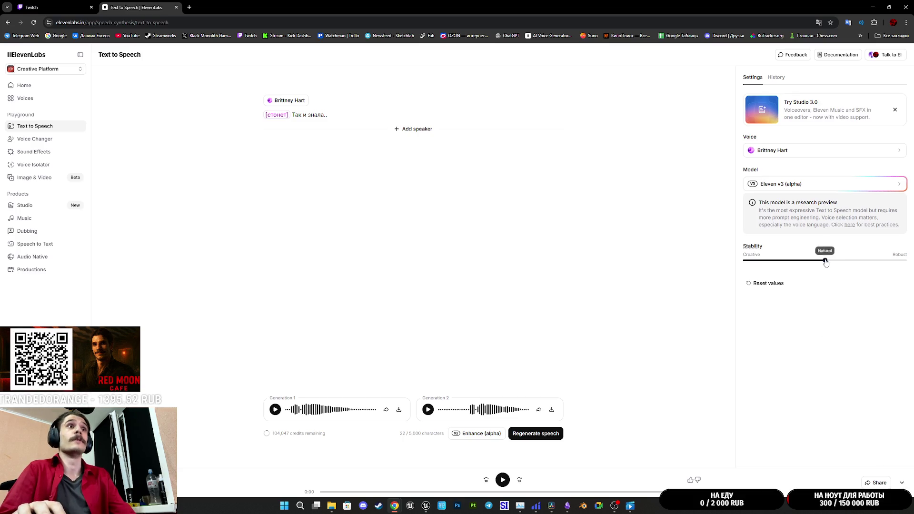
mouse_move(802, 262)
left_mouse_down()
mouse_move(778, 263)
mouse_move(829, 261)
left_mouse_up()
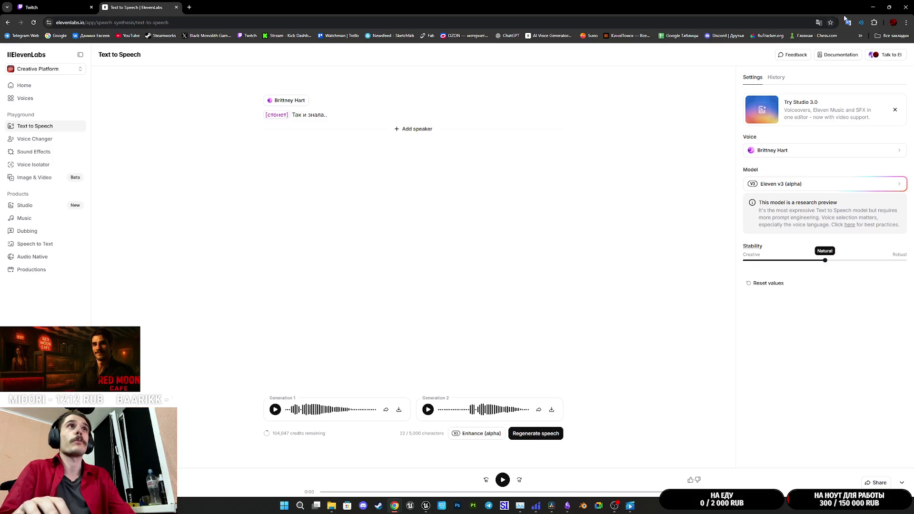
left_click(861, 23)
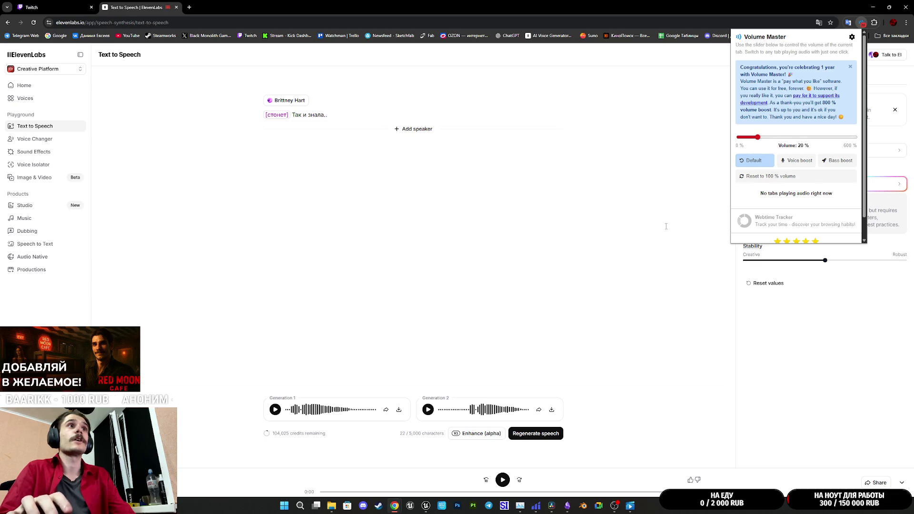
key("Escape")
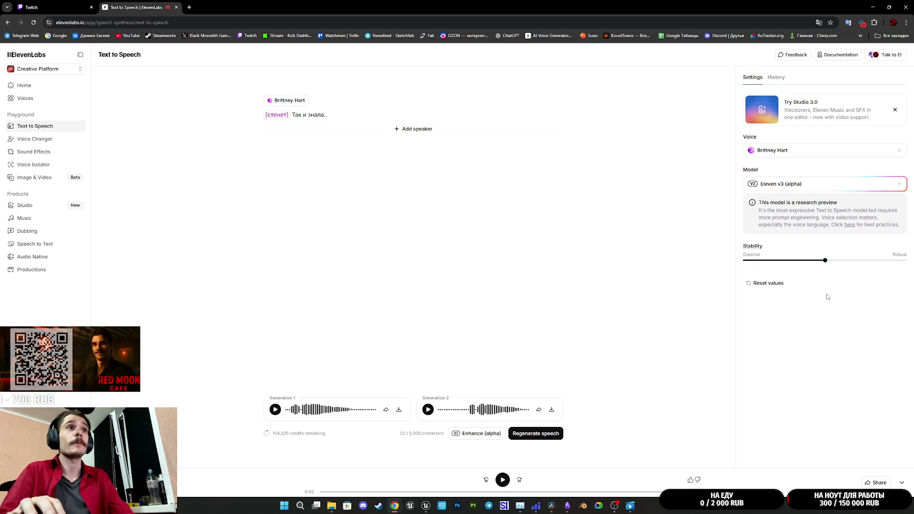
left_click(542, 435)
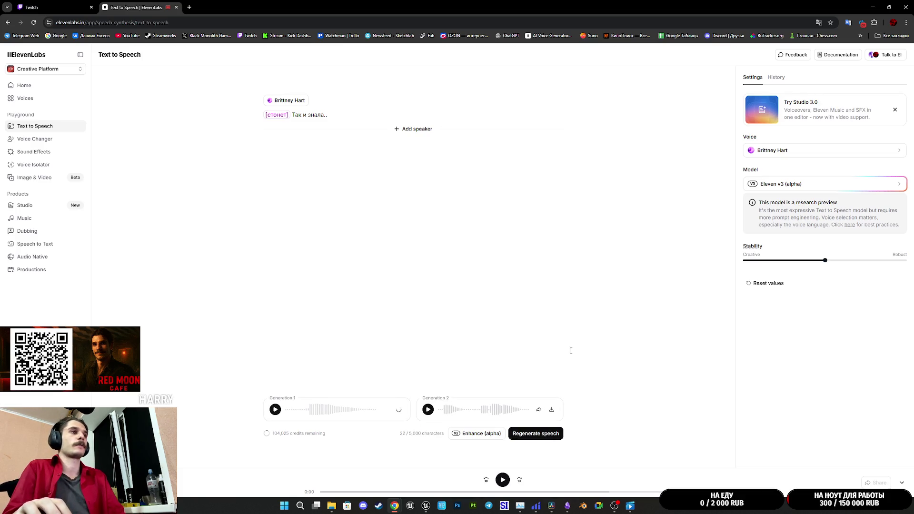
Play both regenerated takes, then switch to the Twitch stream manager tab
left_click(275, 410)
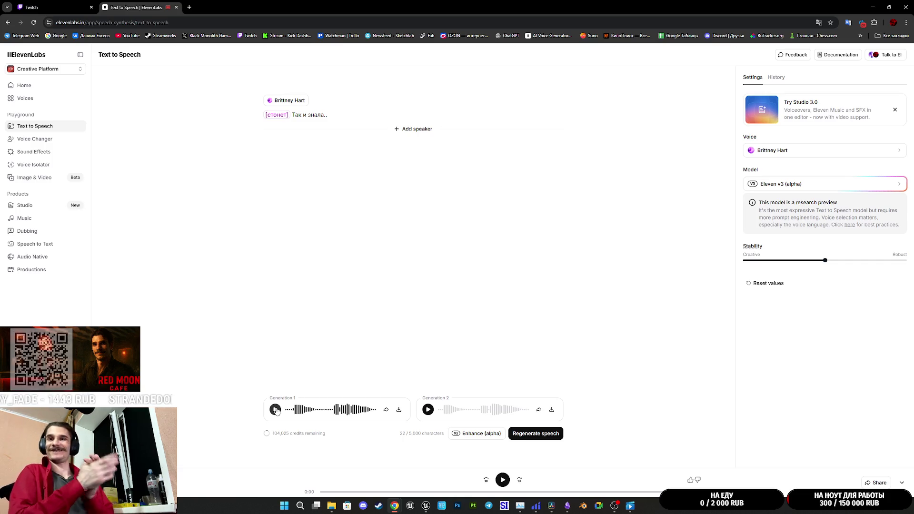
left_click(427, 411)
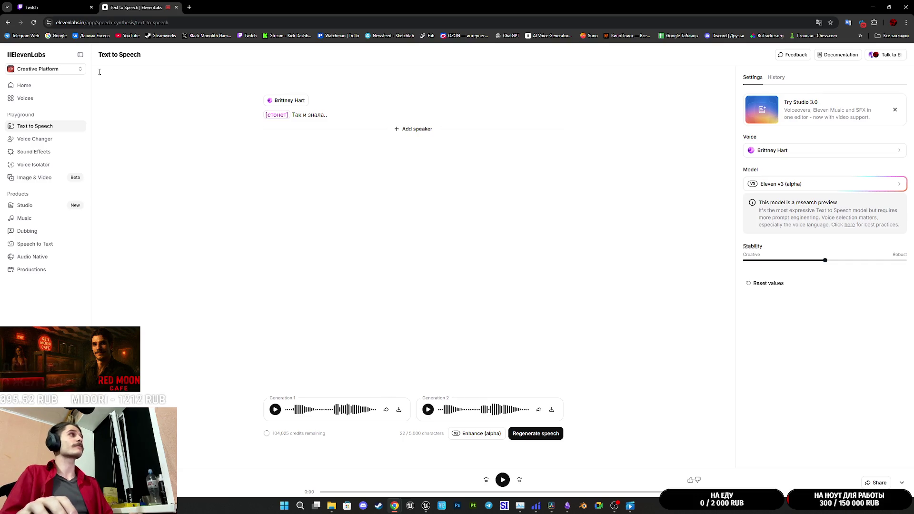
left_click(52, 7)
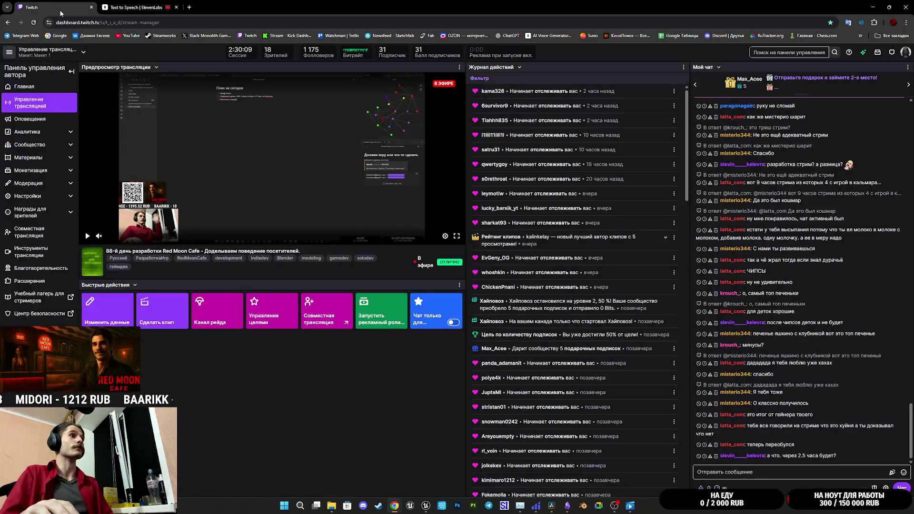
Switch to the ElevenLabs Text to Speech browser tab
left_click(143, 8)
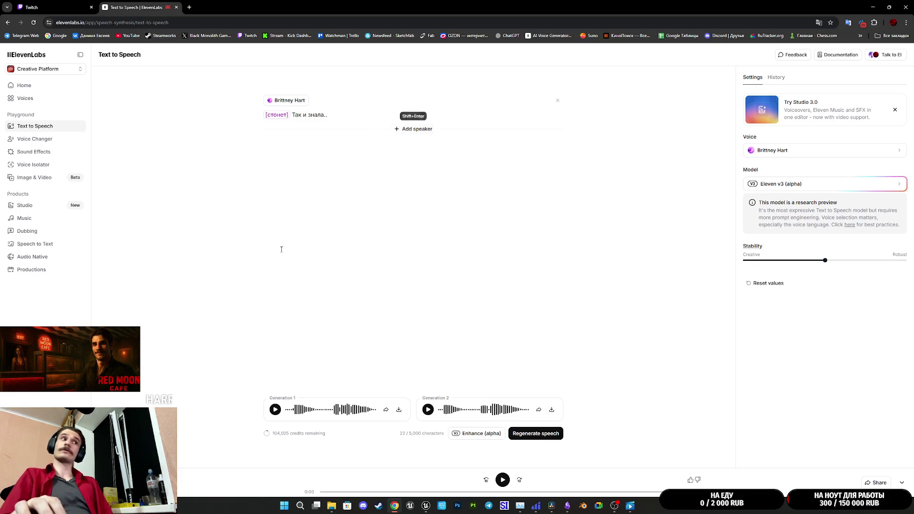
Replay Generation 1, then open Image & Video and click Get started on its intro
left_click(275, 410)
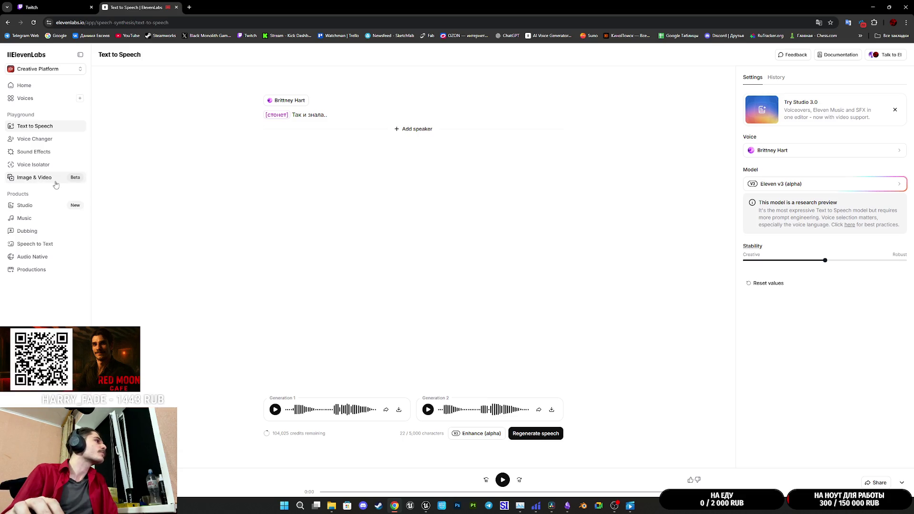
left_click(56, 184)
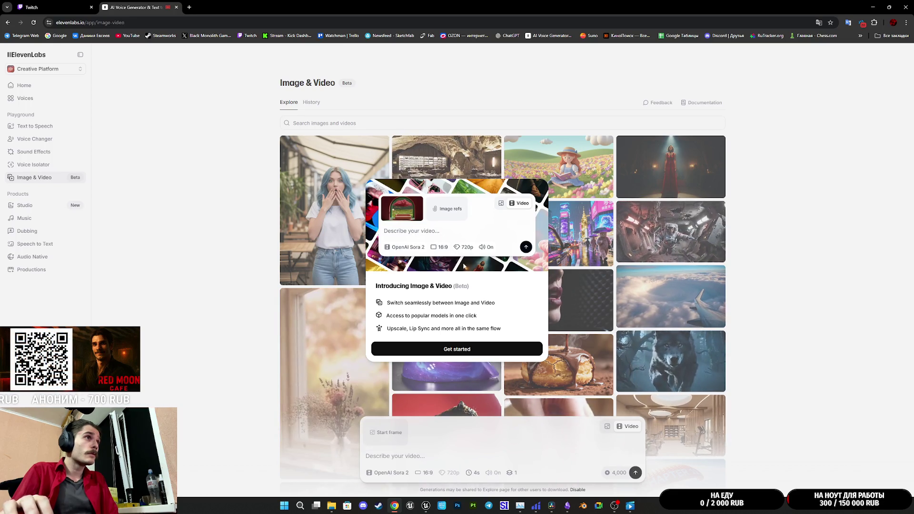
left_click(471, 350)
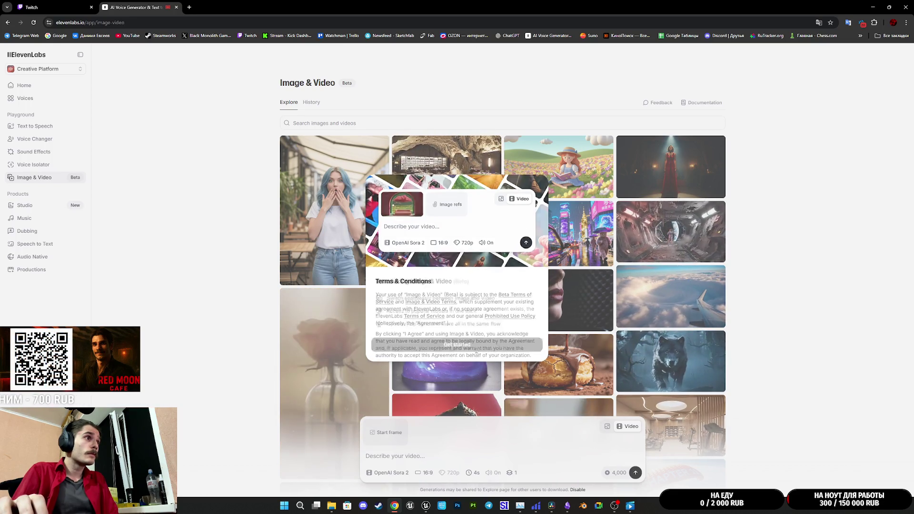
Agree to the Image & Video terms and generation sharing, then select OpenAI Sora 2 Pro as the model
left_click(482, 351)
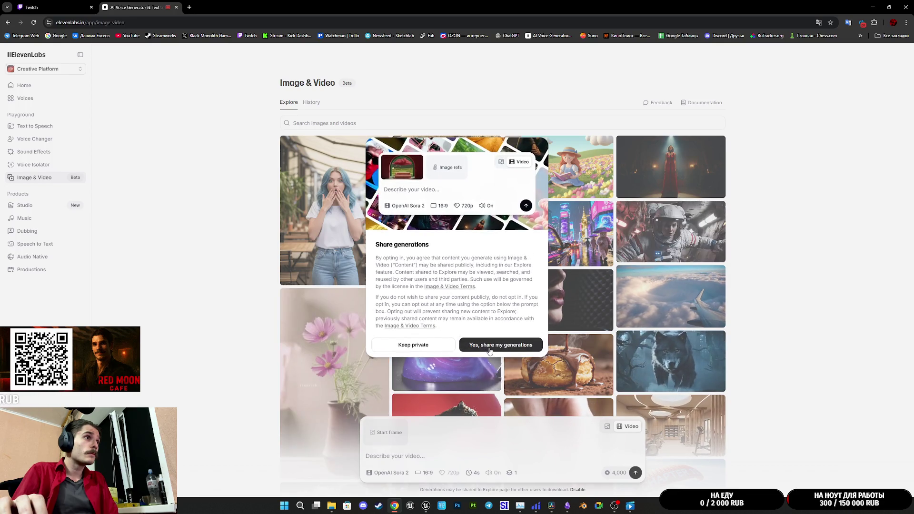
left_click(488, 351)
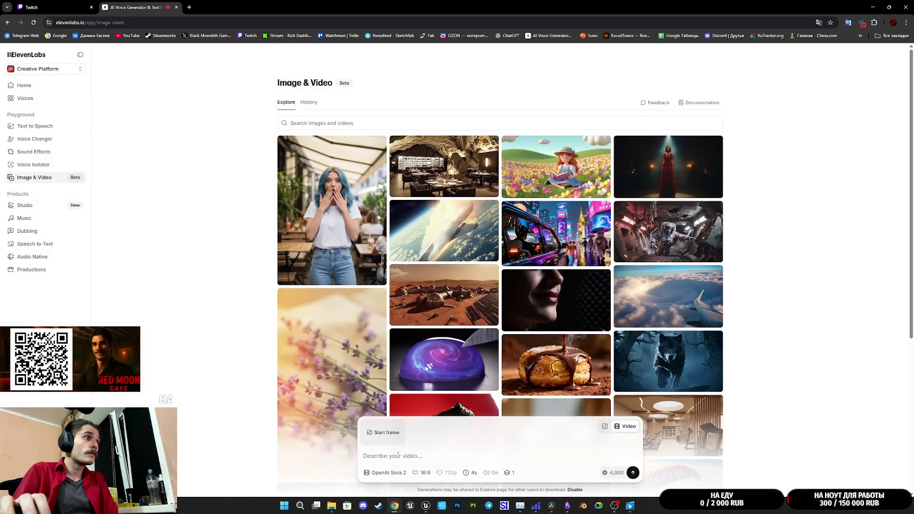
left_click(398, 473)
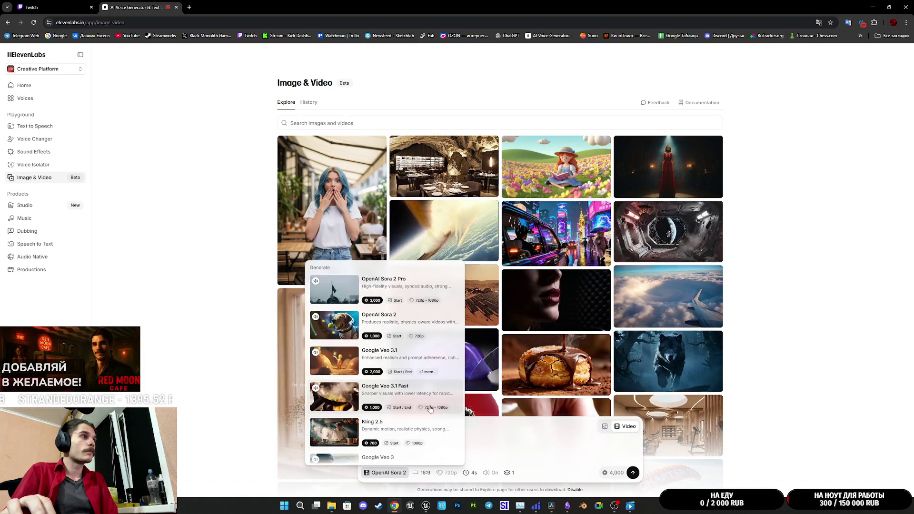
scroll(431, 414, "down", 3)
scroll(430, 414, "up", 3)
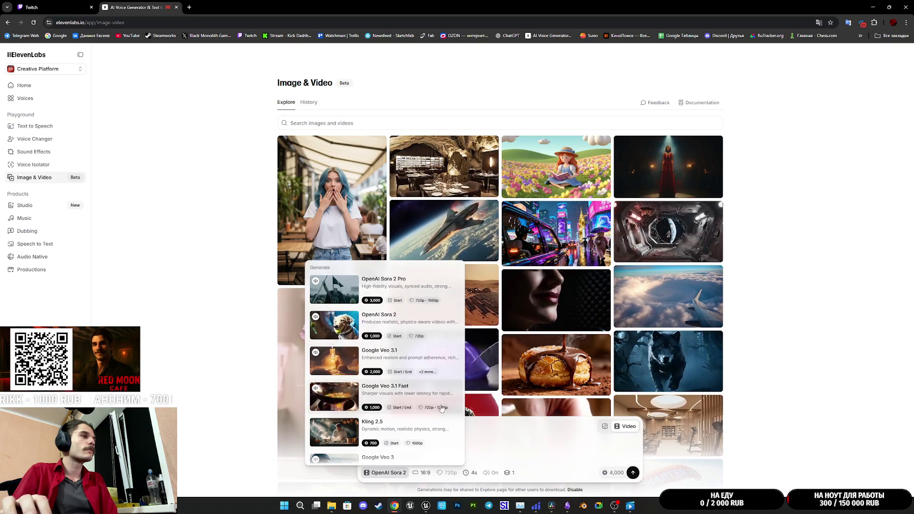
left_click(401, 288)
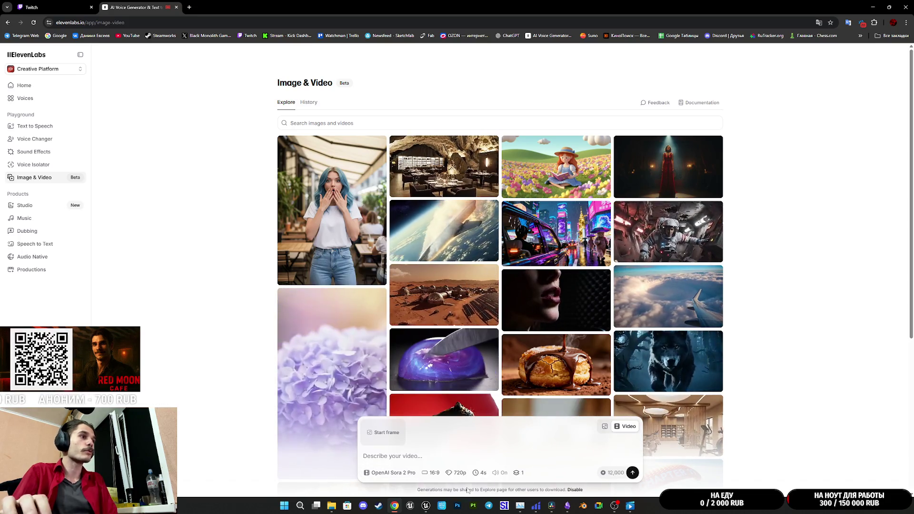
Keep the 16:9 aspect ratio and set the video duration to 12s
left_click(433, 473)
left_click(434, 473)
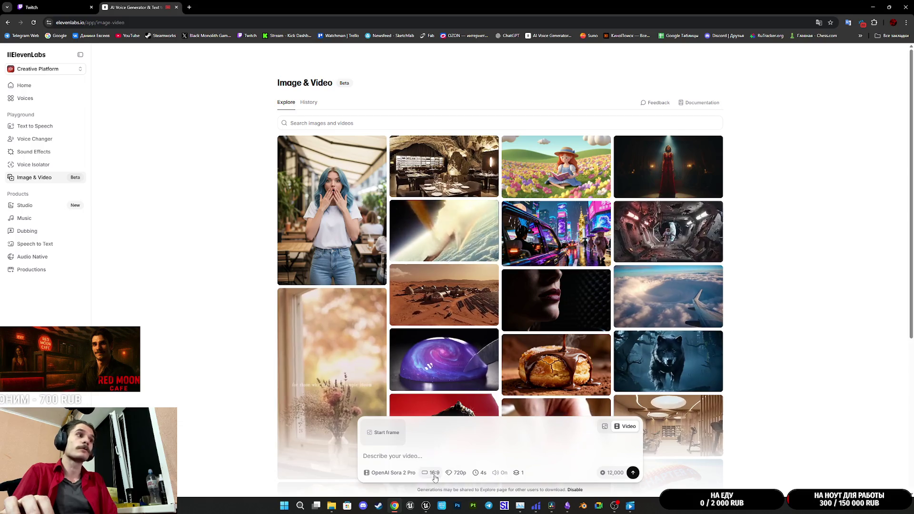
left_click(480, 473)
left_click(479, 459)
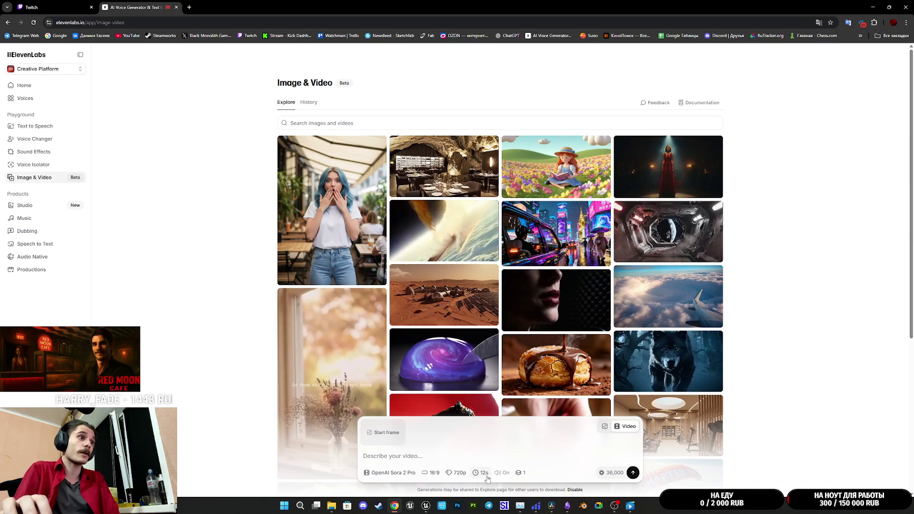
Browse the video model list and keep OpenAI Sora 2 Pro selected
left_click(402, 473)
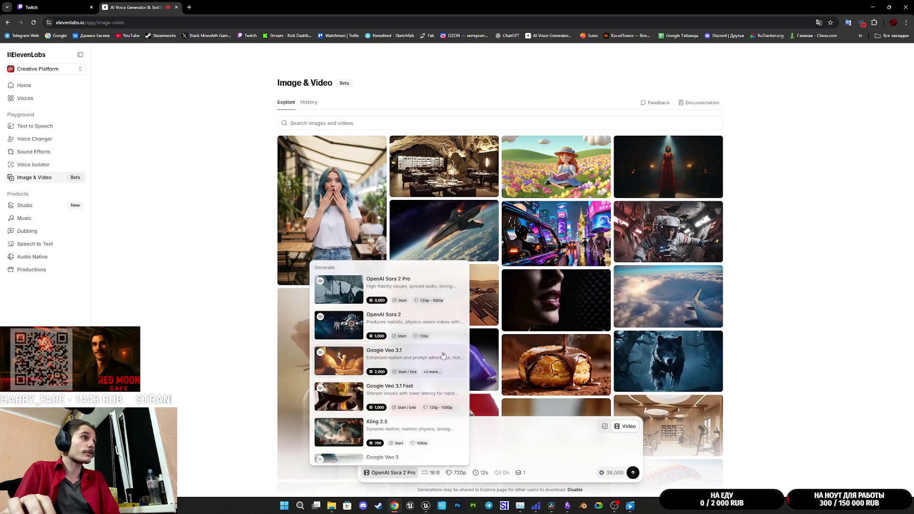
scroll(444, 403, "down", 1)
scroll(444, 402, "down", 8)
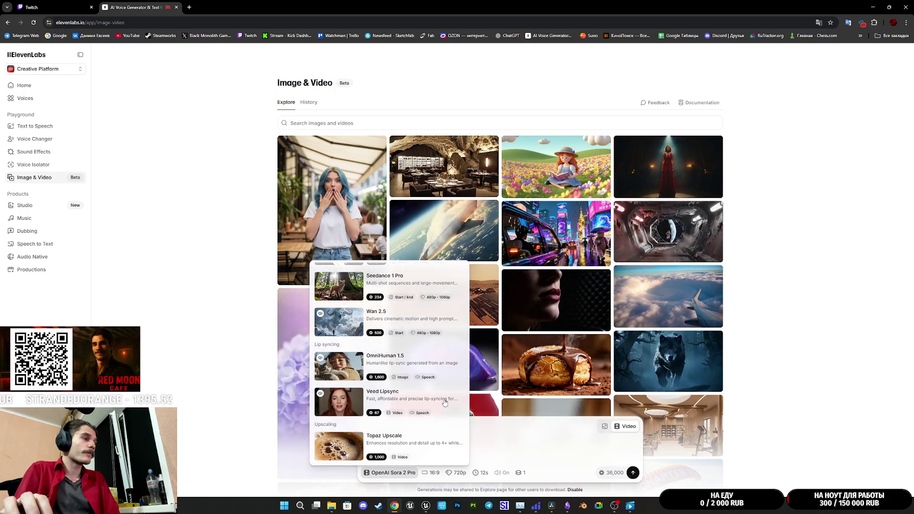
scroll(450, 403, "up", 2)
scroll(450, 403, "up", 4)
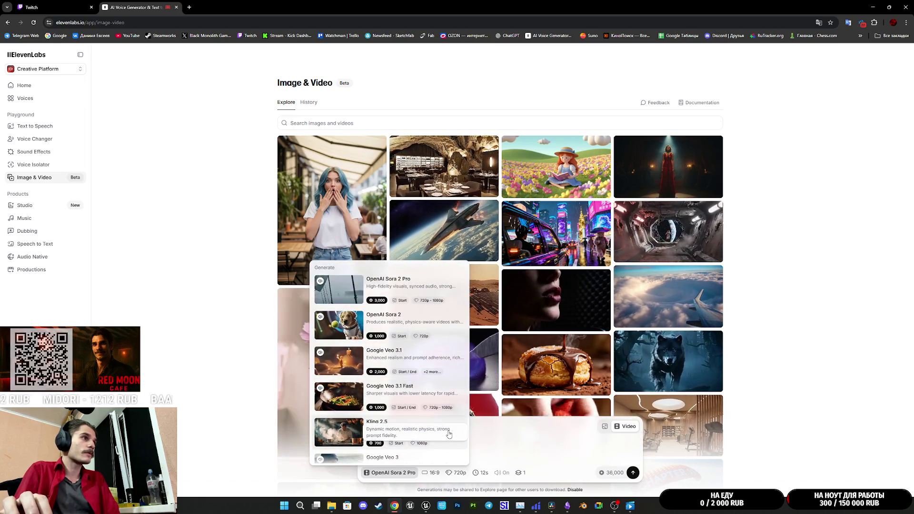
scroll(434, 431, "down", 2)
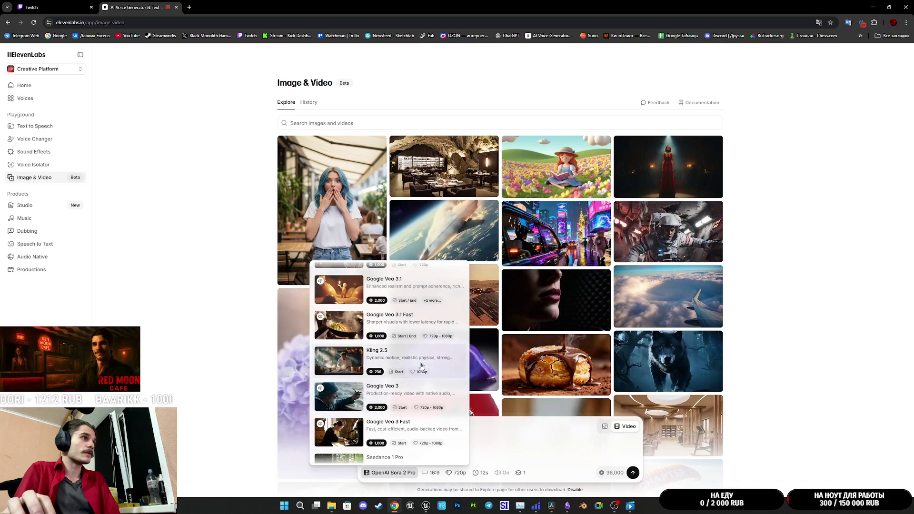
scroll(440, 376, "up", 2)
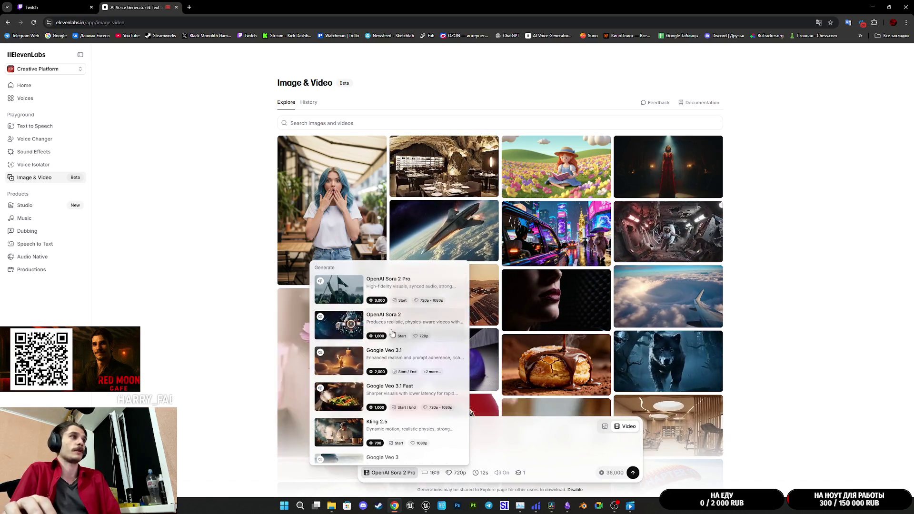
left_click(394, 305)
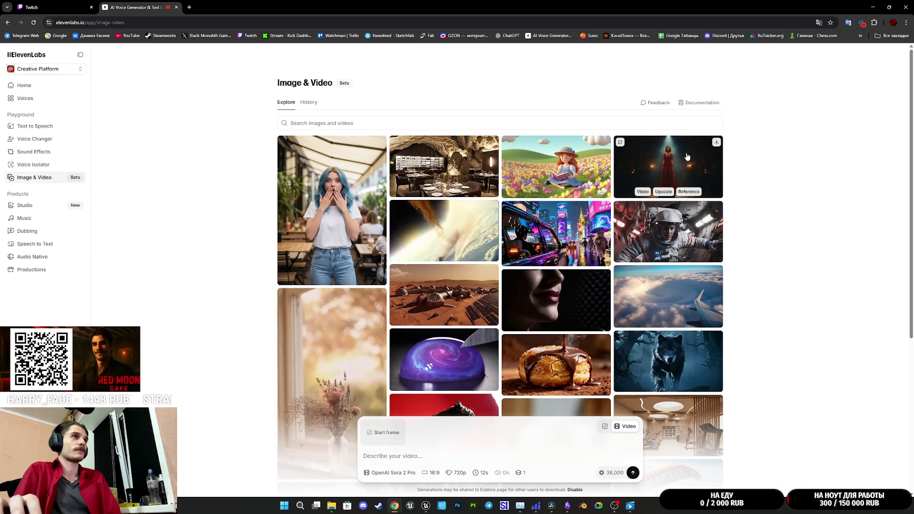
left_click(393, 472)
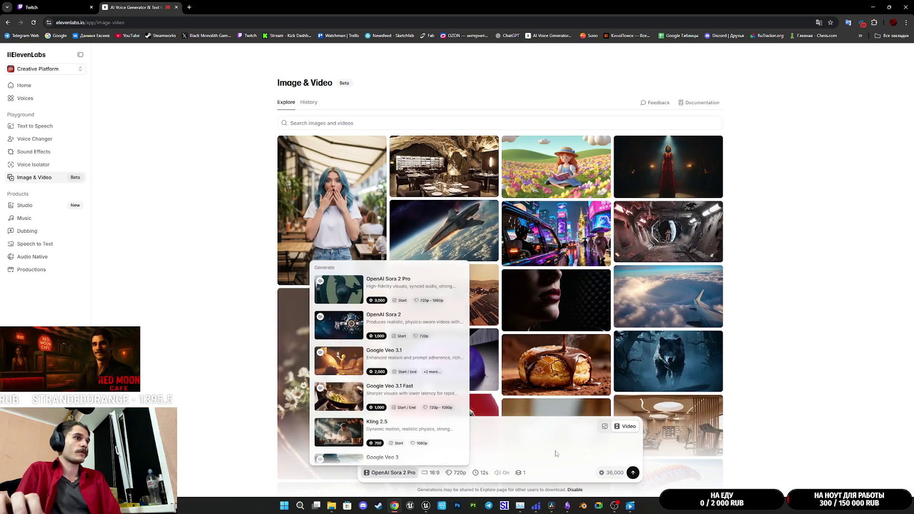
left_click(555, 452)
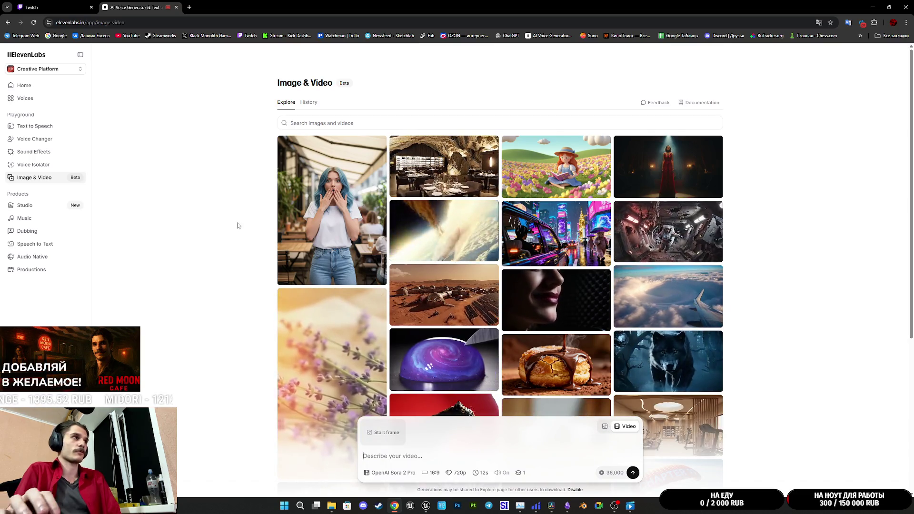
Open Sound Effects via Studio, delete the leftover prompt text, then switch back to Twitch
left_click(67, 3)
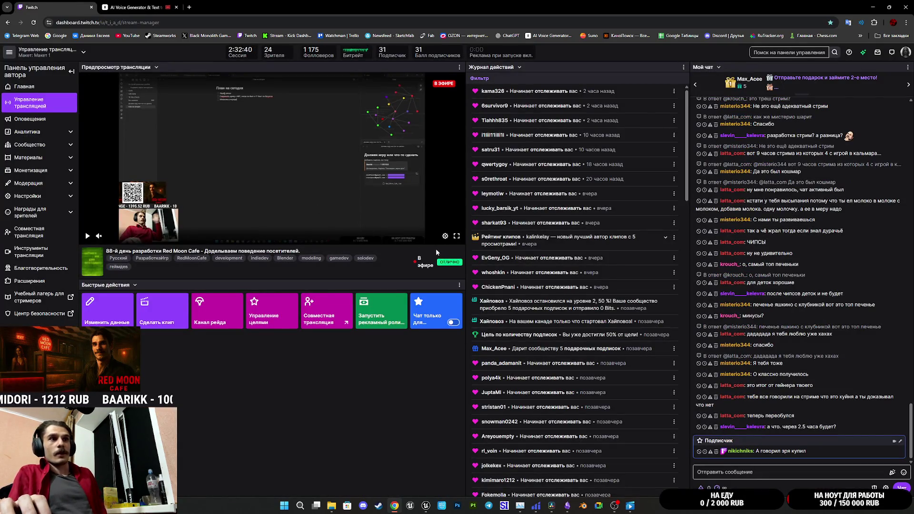
left_click(115, 3)
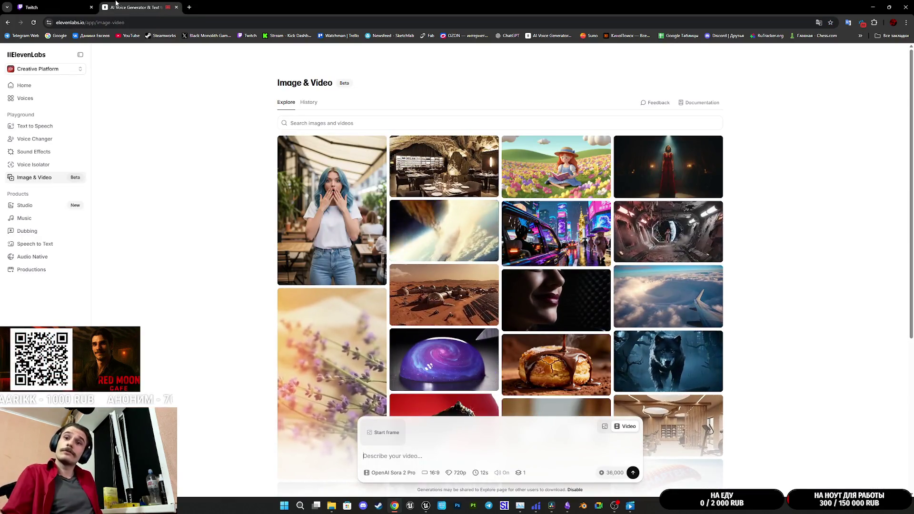
left_click(41, 207)
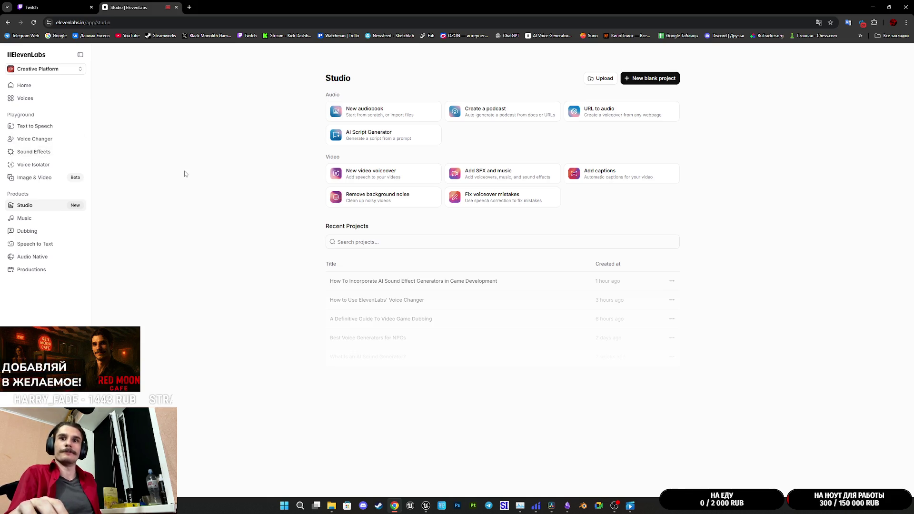
left_click(57, 155)
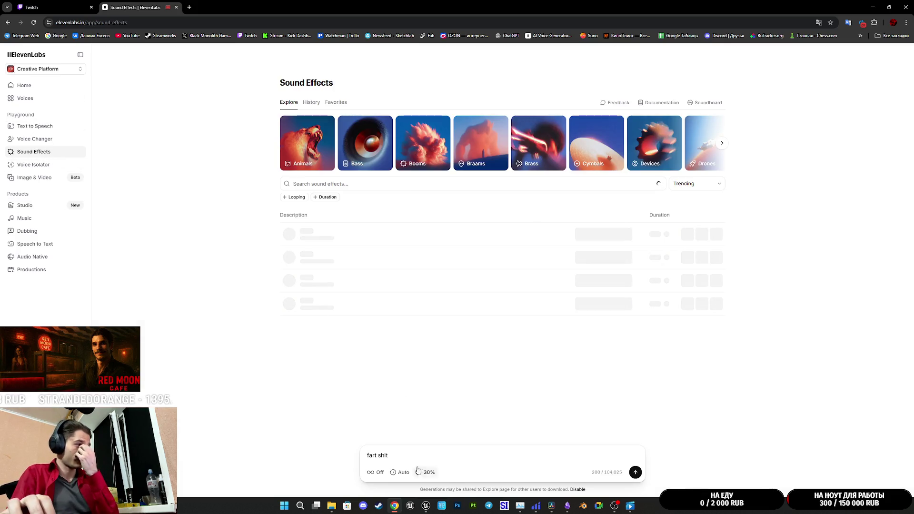
left_click_drag(410, 456, 336, 452)
key("BackSpace")
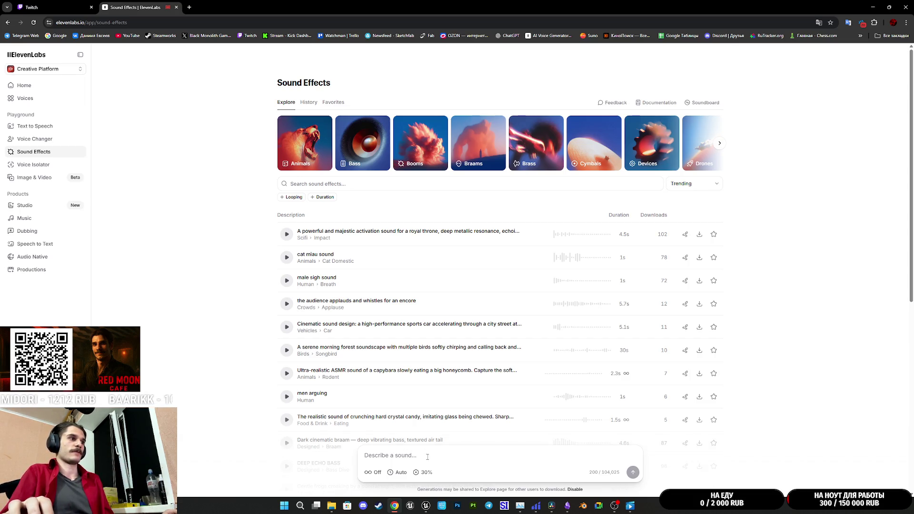
key("ctrl+Tab")
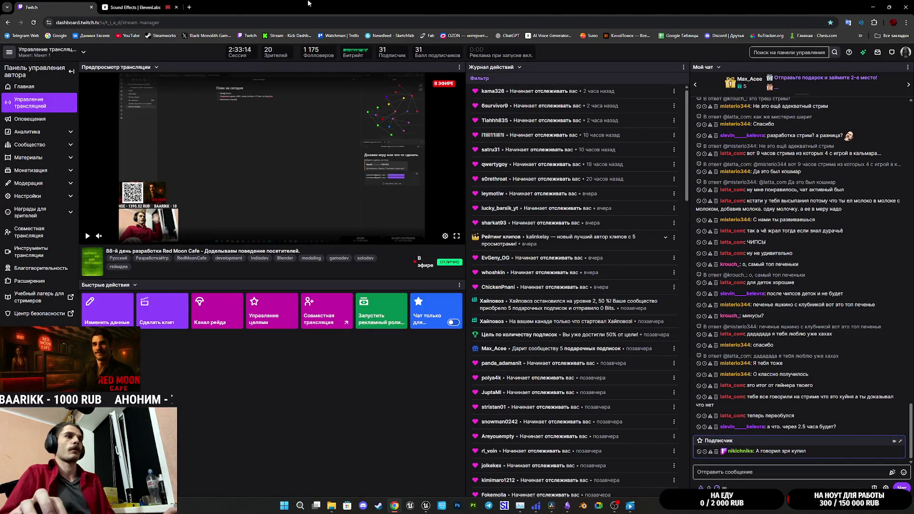
In a new tab, search Google for 'grok ai' and open grok.com
left_click(188, 6)
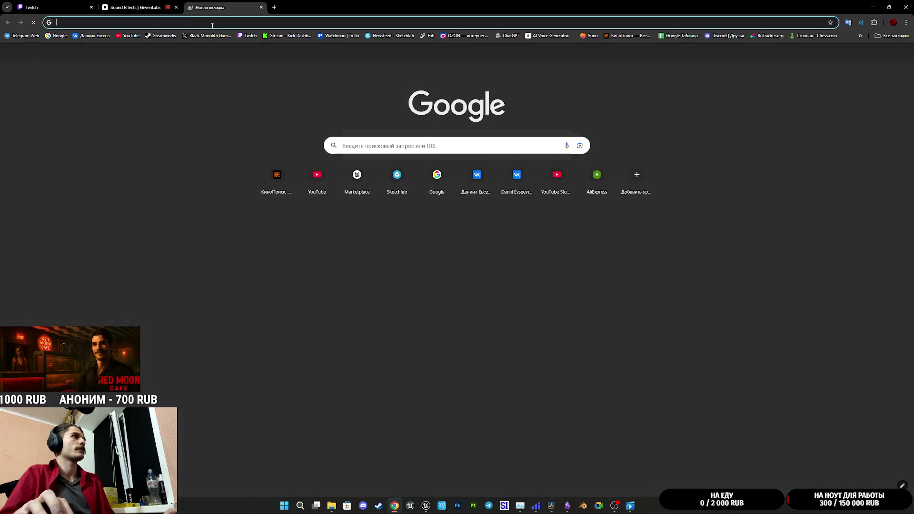
type("grok")
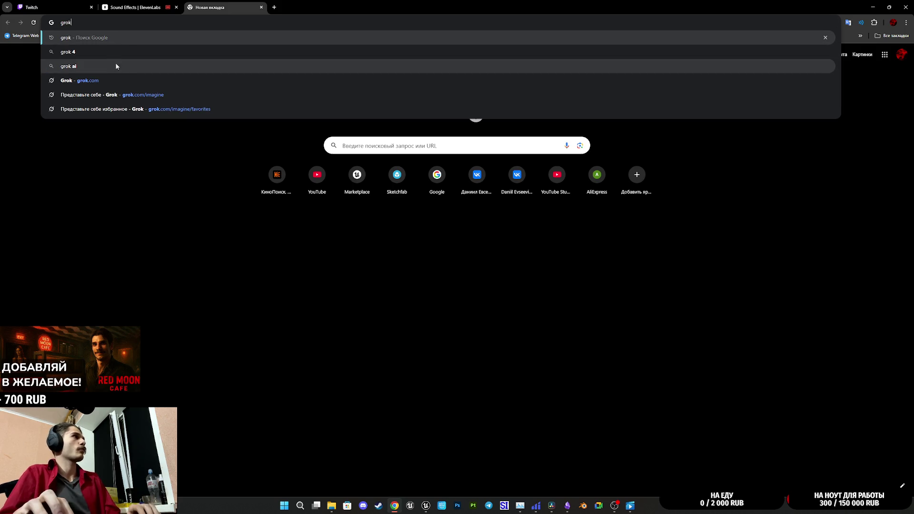
left_click(116, 65)
left_click(20, 84)
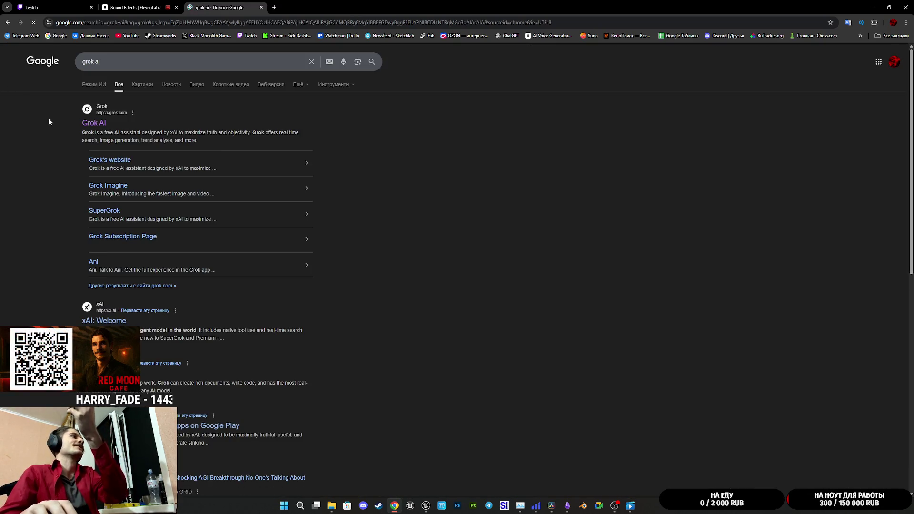
left_click(95, 124)
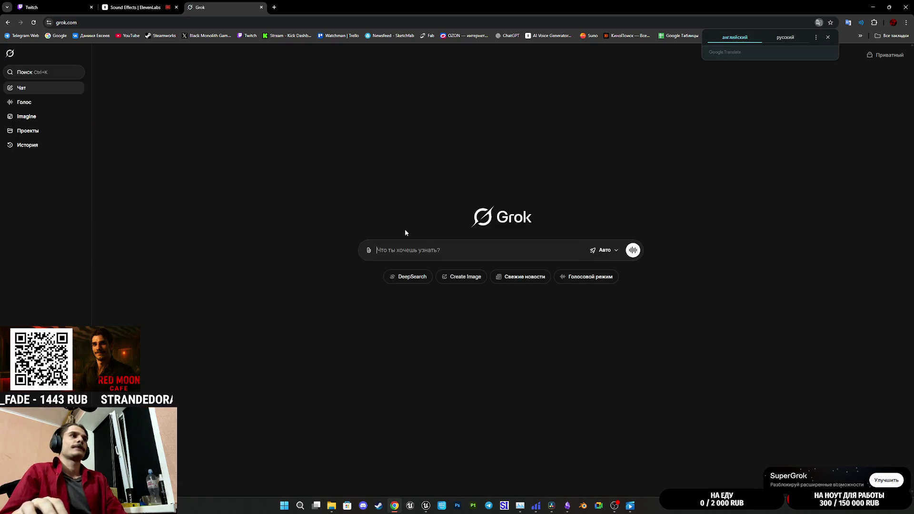
Ask Grok in Russian for a store-door ding-dong chime prompt and select its English reply
left_click(441, 251)
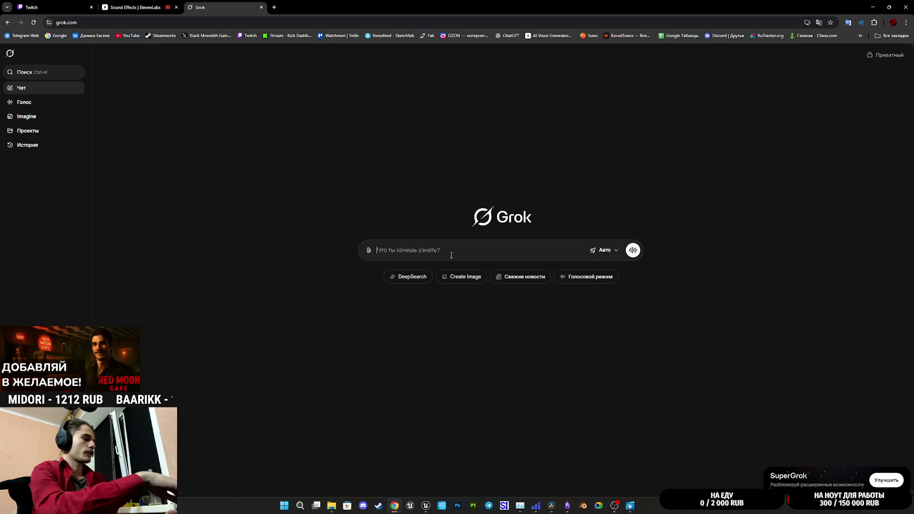
type("как")
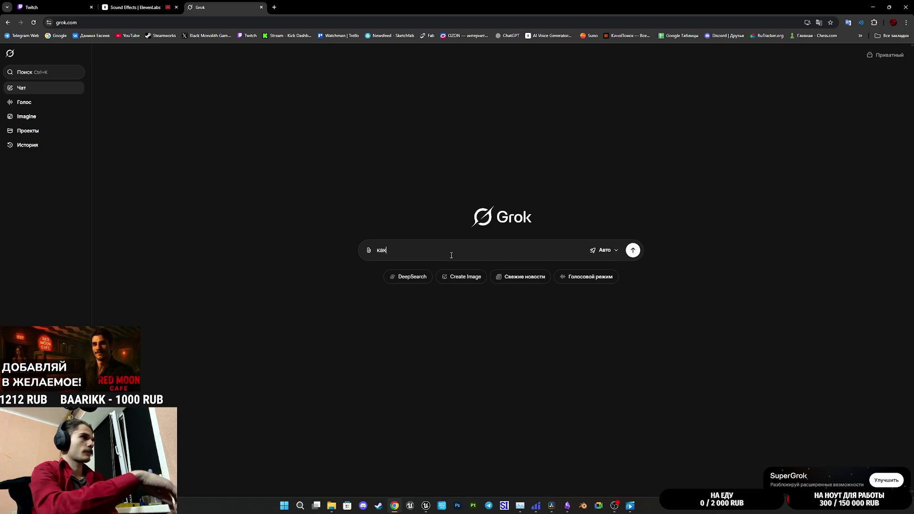
type(" называе")
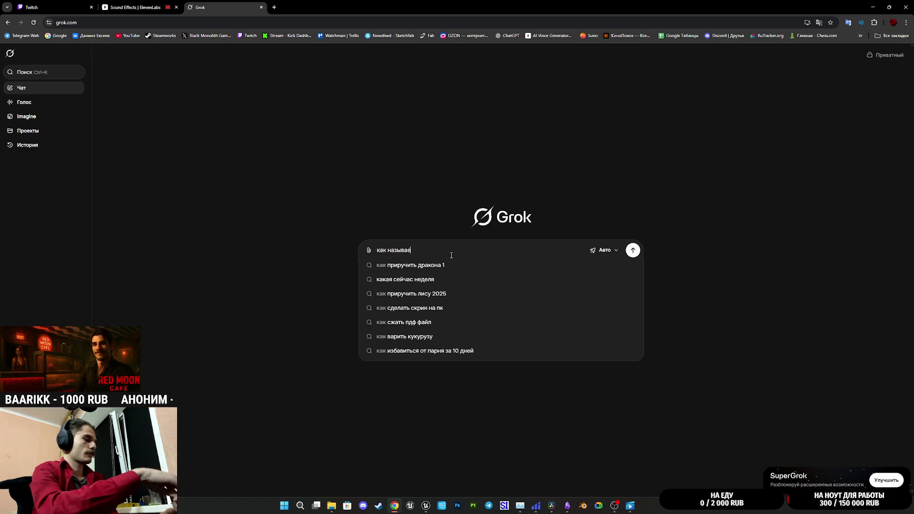
type("тся з")
type("вук для")
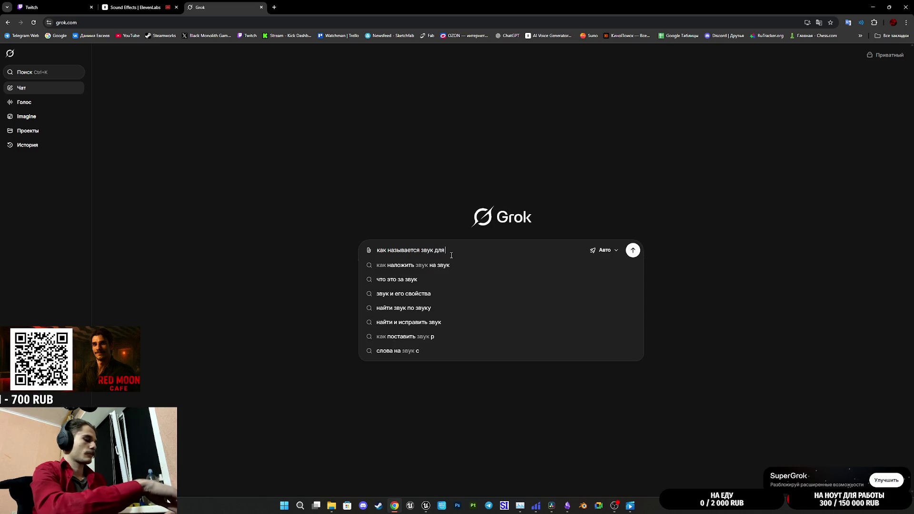
type(" открыти")
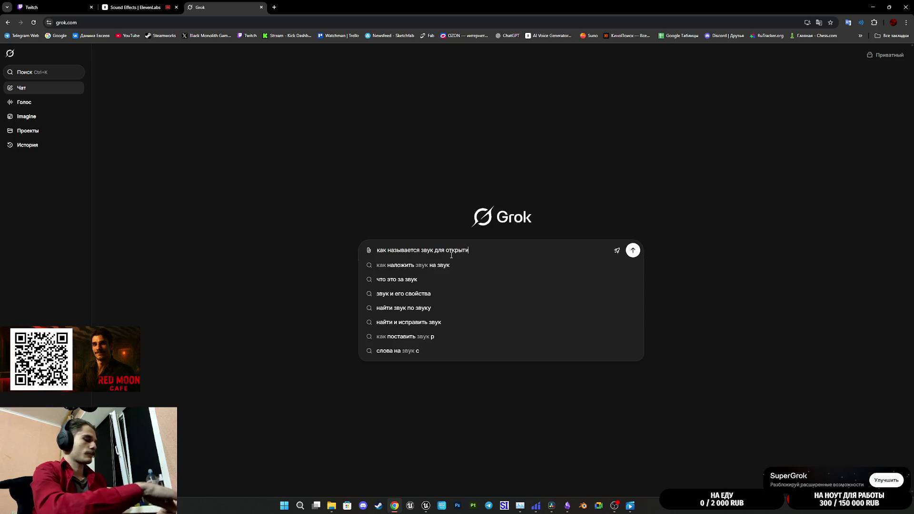
type("я двери")
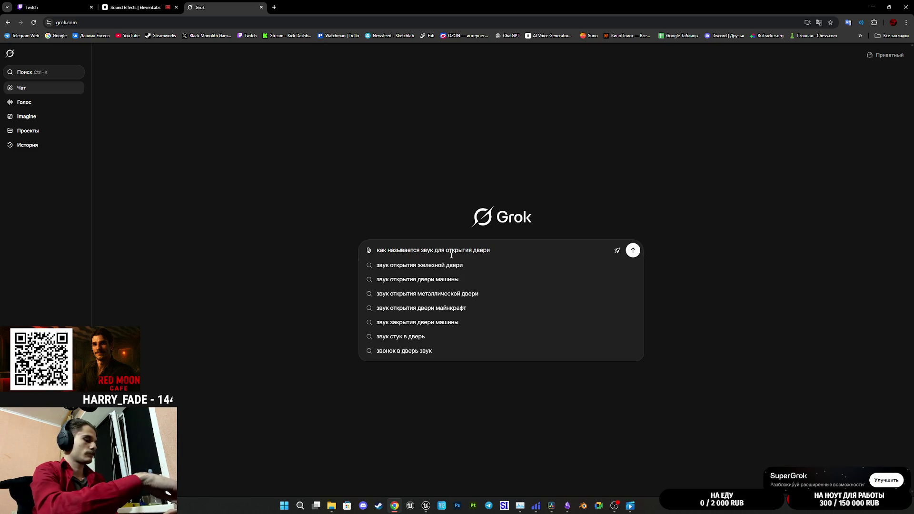
type(" для по")
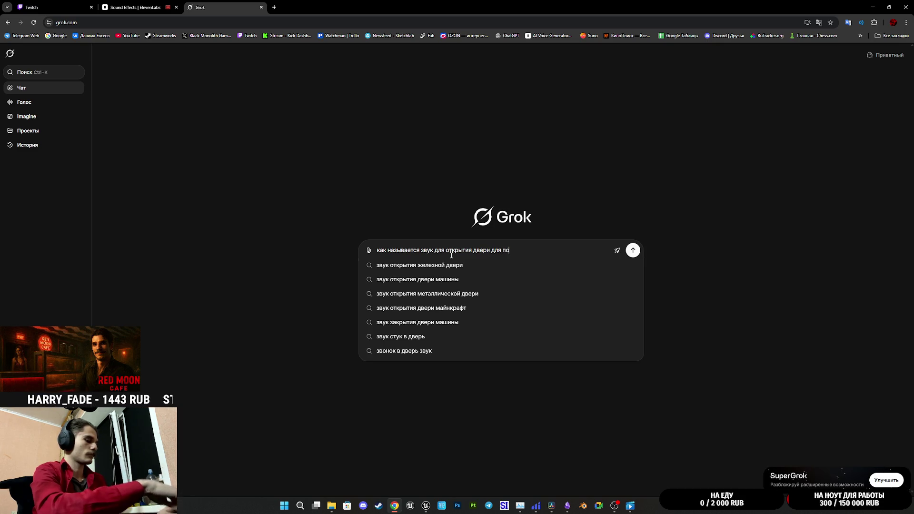
type("сетителей, ч")
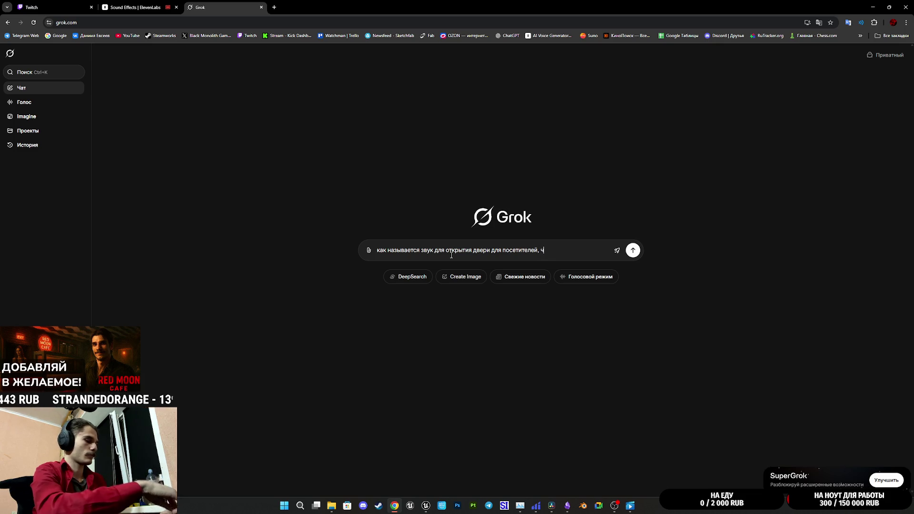
type("тобы был такой зво")
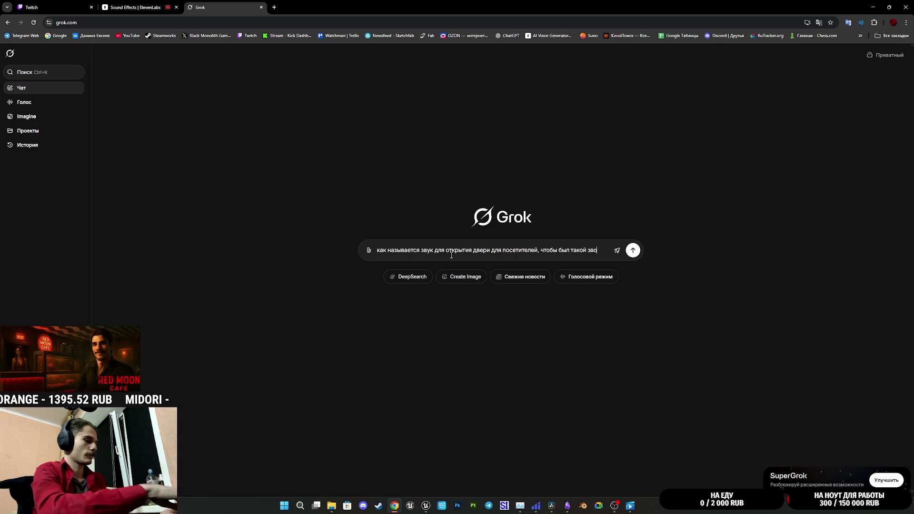
type("ек при входе чтобы знать что кто")
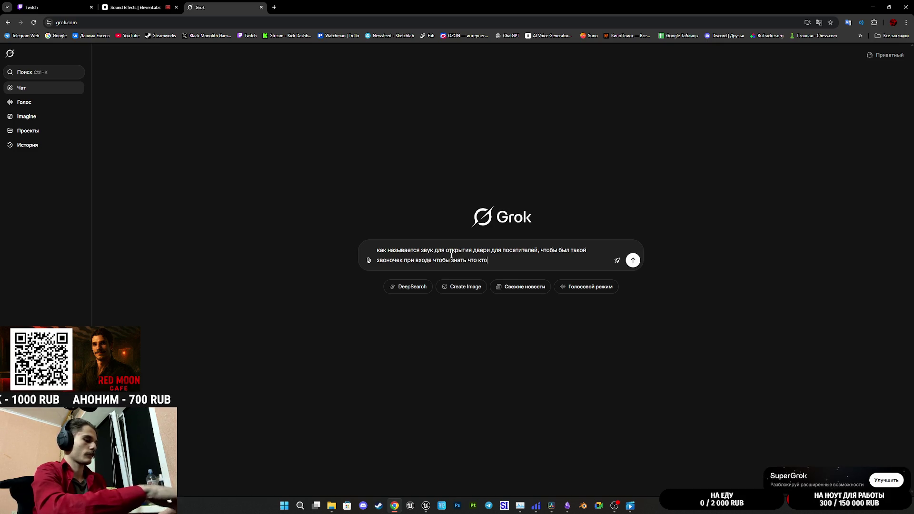
type("-то зашел.")
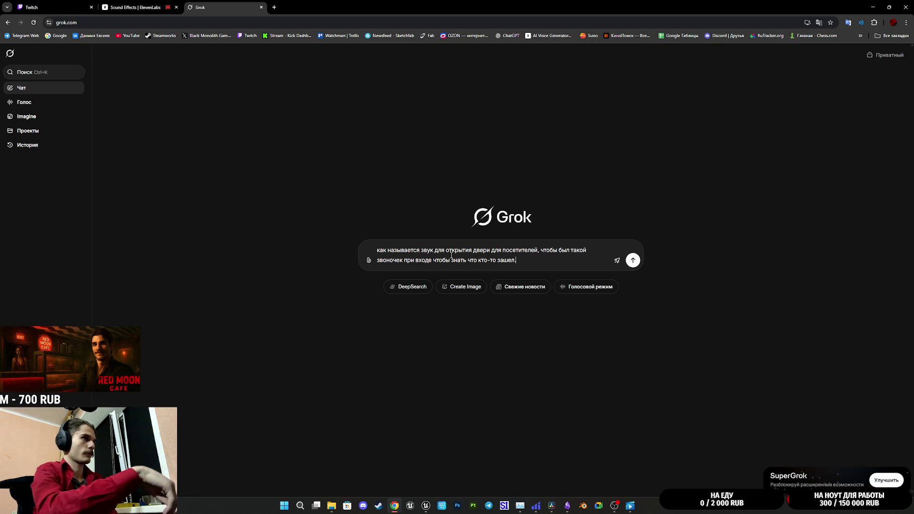
key("shift+Return")
type("ши п")
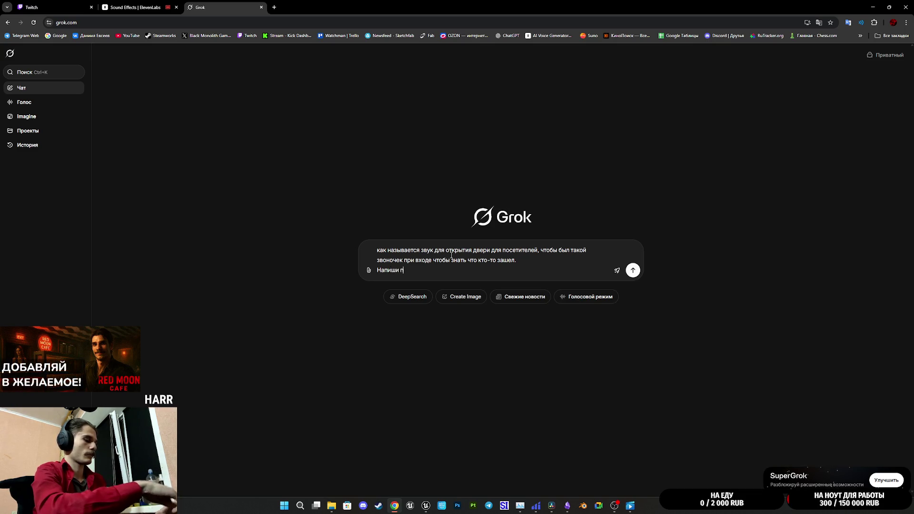
type("ромпт для генера")
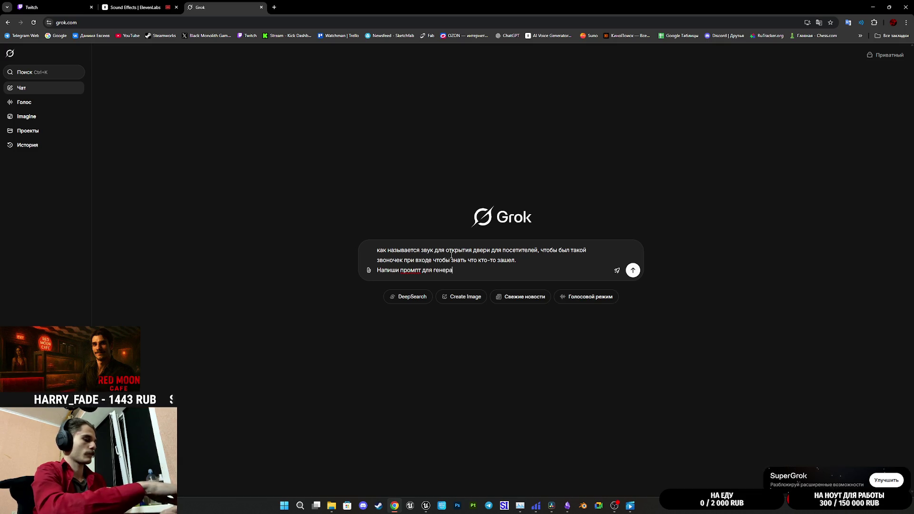
type("ции этого звука на английском")
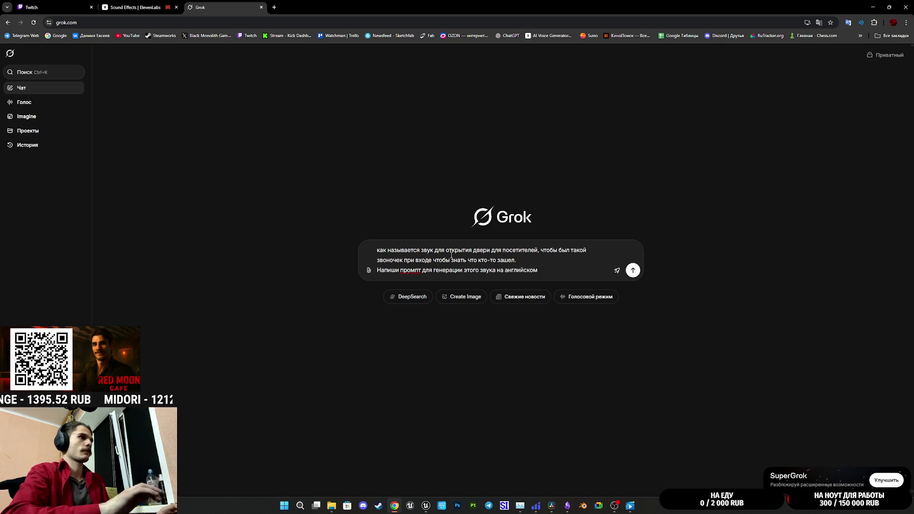
key("Return")
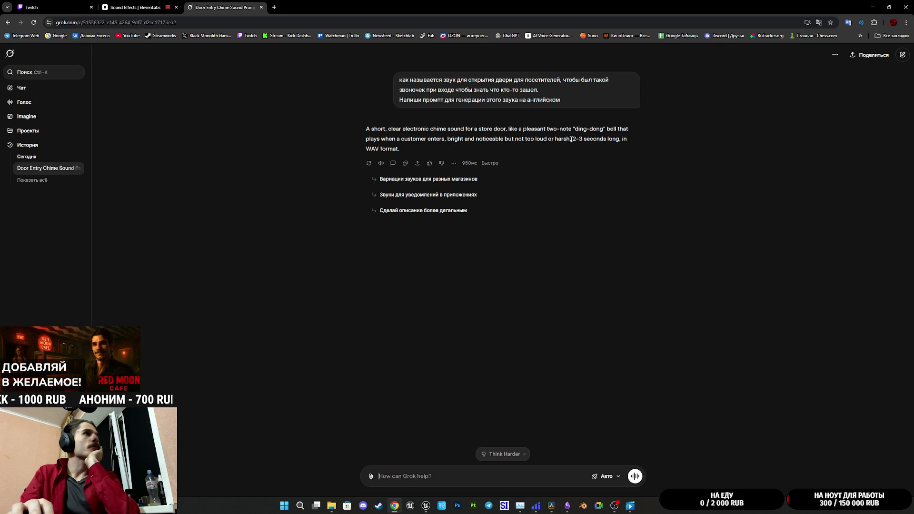
mouse_move(570, 139)
left_mouse_down()
mouse_move(540, 129)
mouse_move(364, 128)
left_mouse_up()
key("ctrl+c")
Paste the chime prompt into Describe a sound, generate, and open the history of four 2.0s takes
left_click(135, 7)
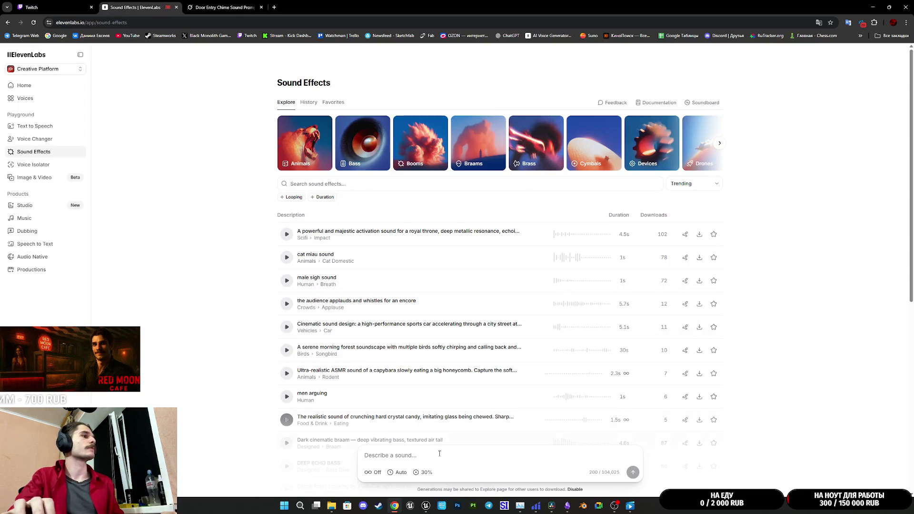
key("ctrl+v")
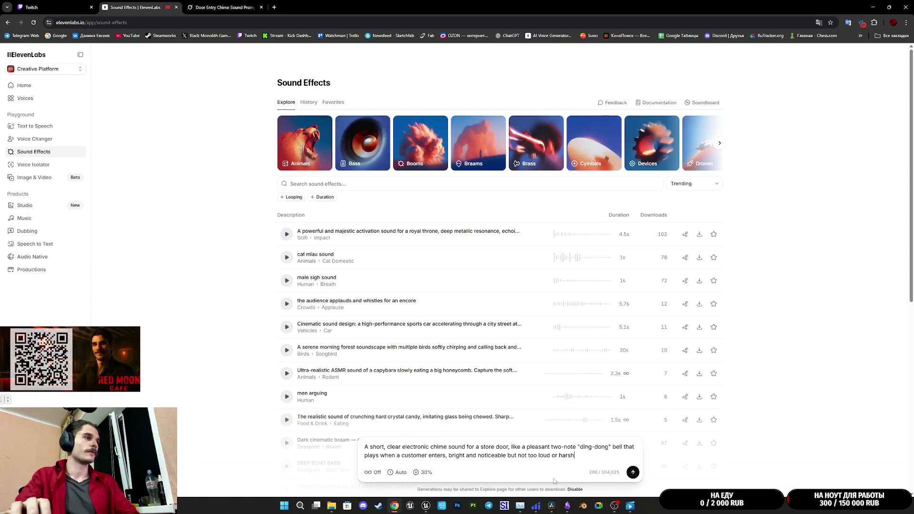
left_click(632, 472)
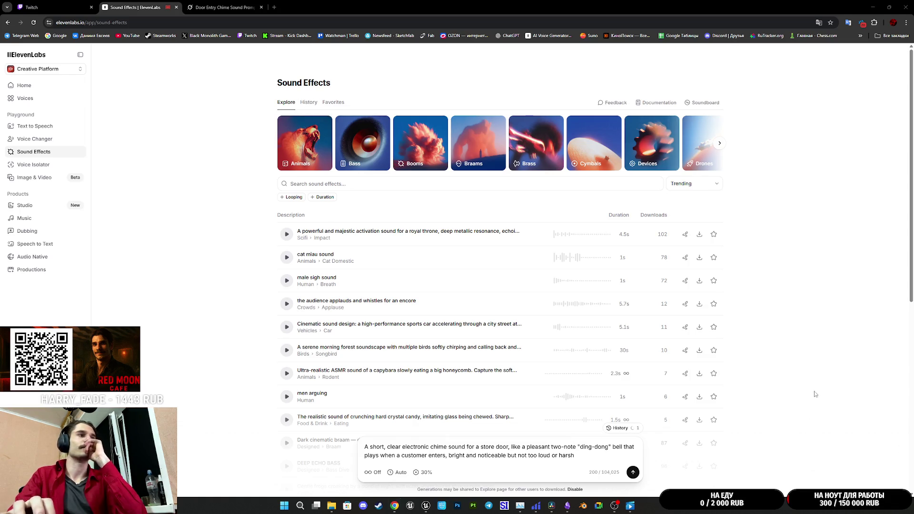
left_click(621, 428)
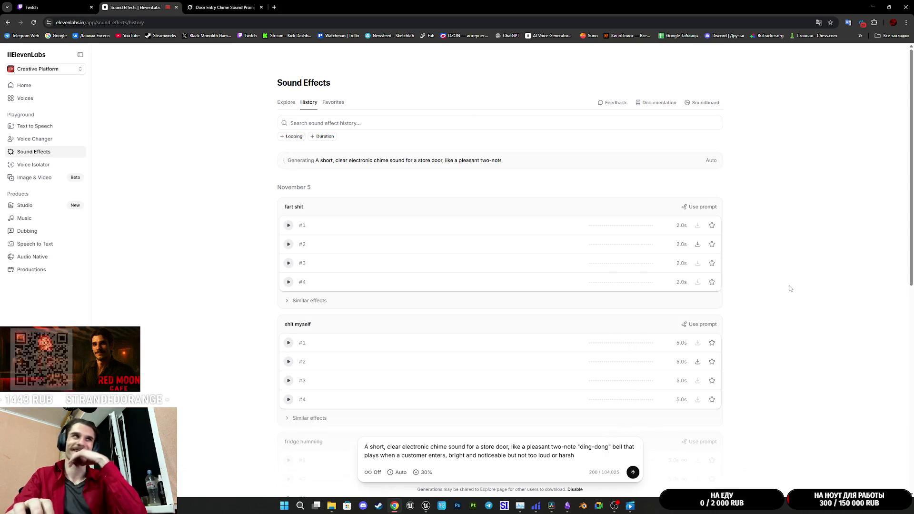
left_click(53, 8)
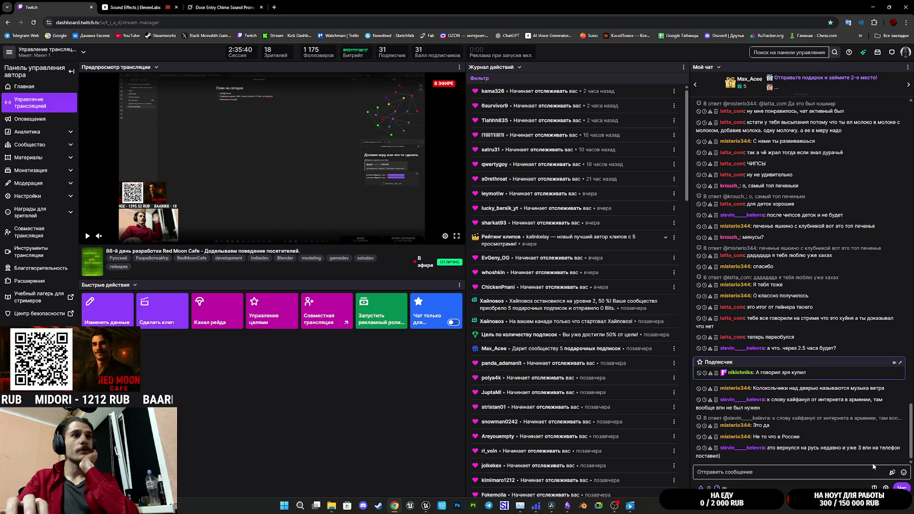
left_click(135, 7)
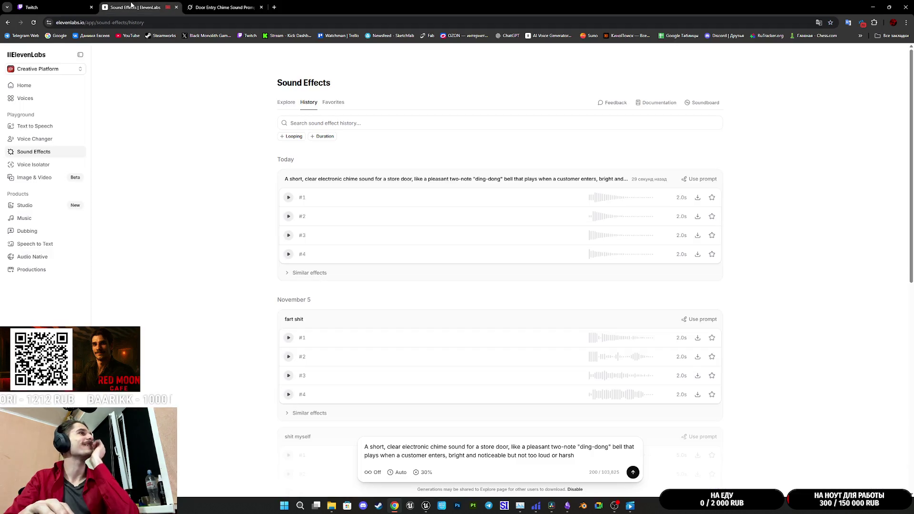
Play the four 2.0s chime takes and the similar timer chime, then regenerate the ding-dong prompt
left_click(289, 198)
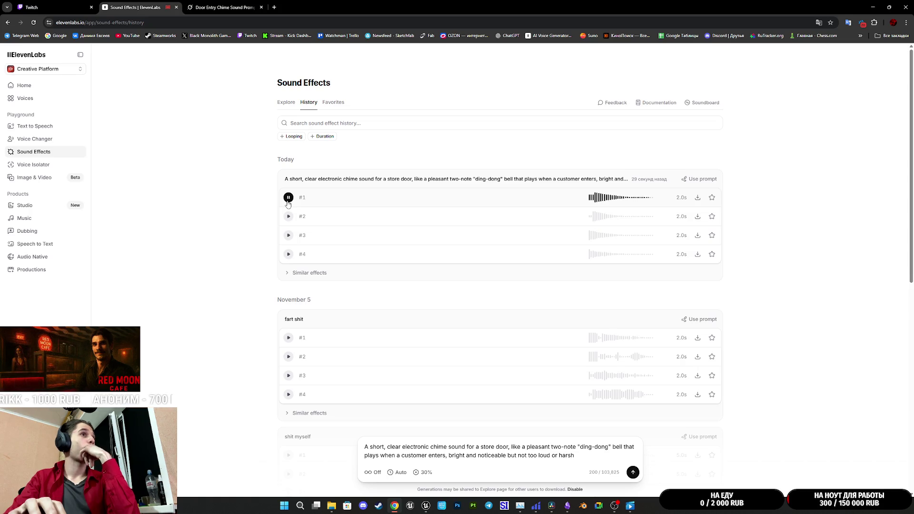
left_click(289, 216)
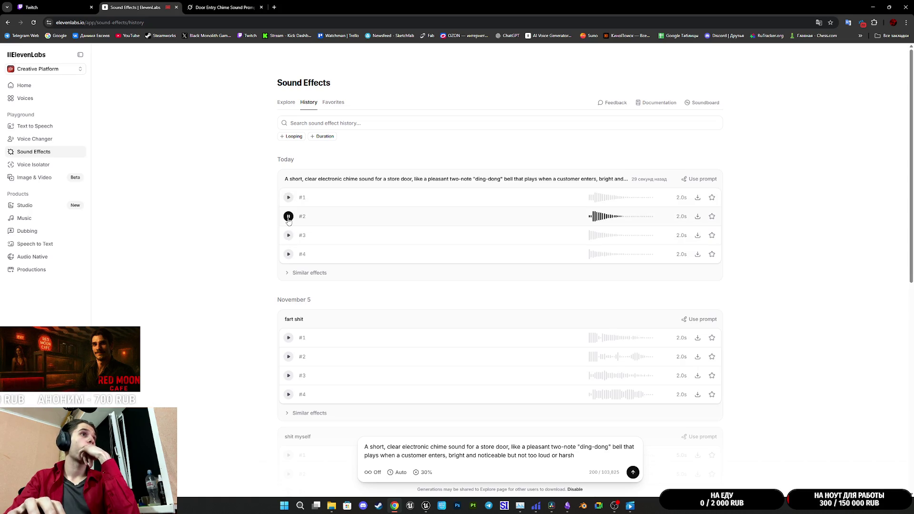
left_click(289, 236)
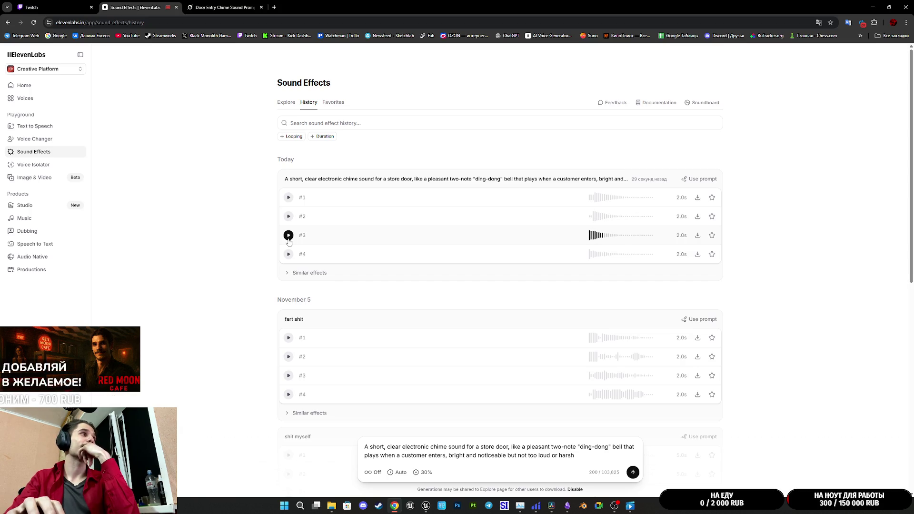
left_click(288, 254)
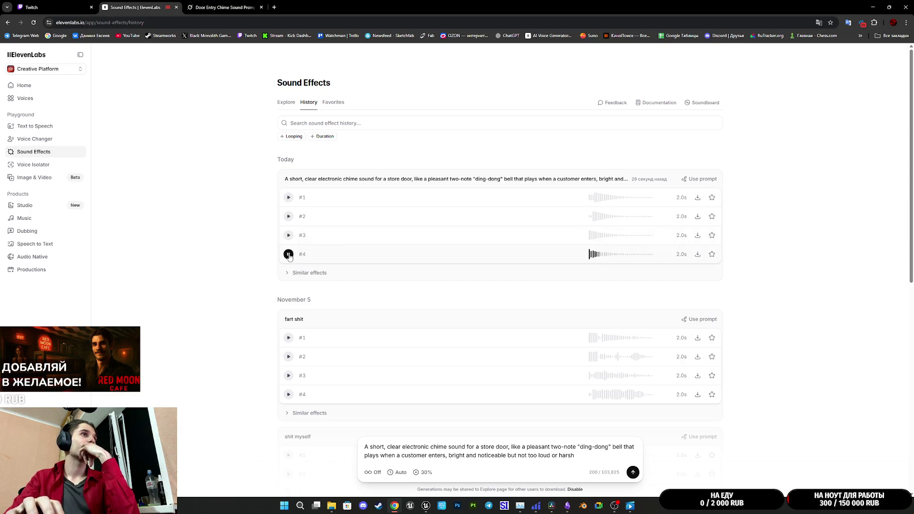
left_click(287, 273)
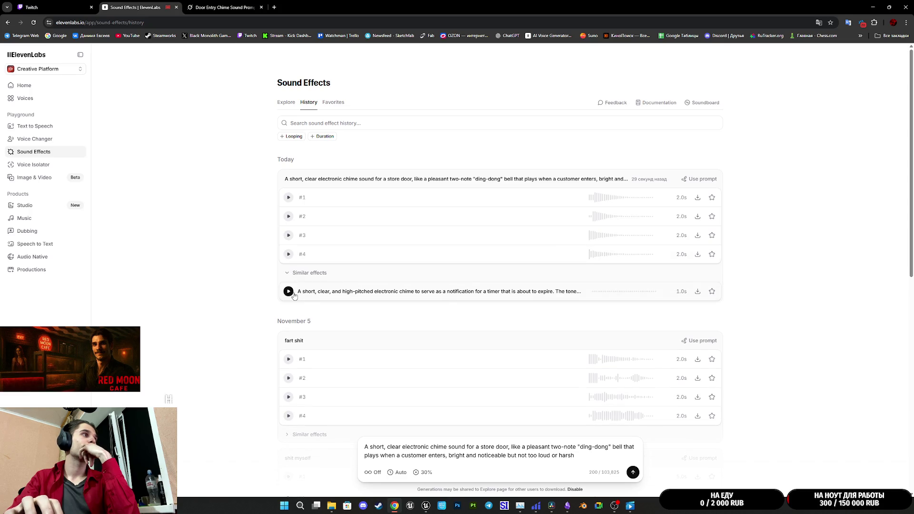
left_click(288, 292)
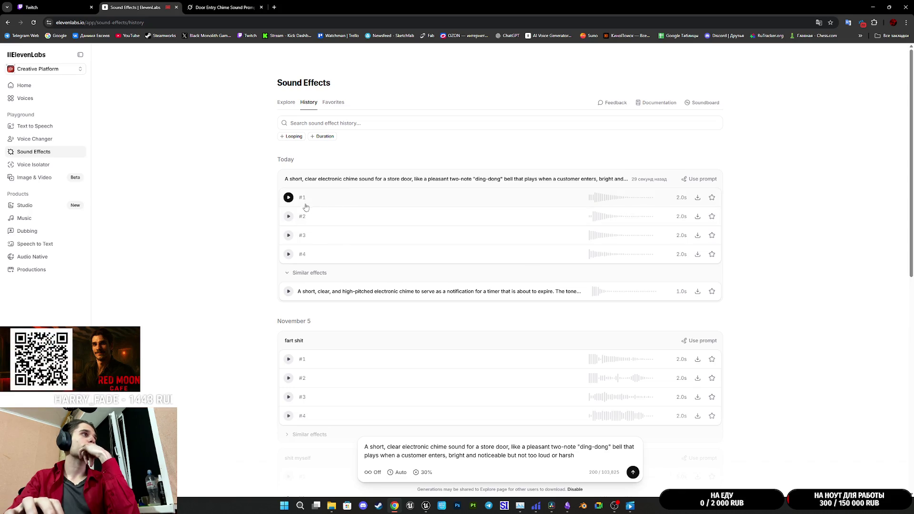
left_click(289, 198)
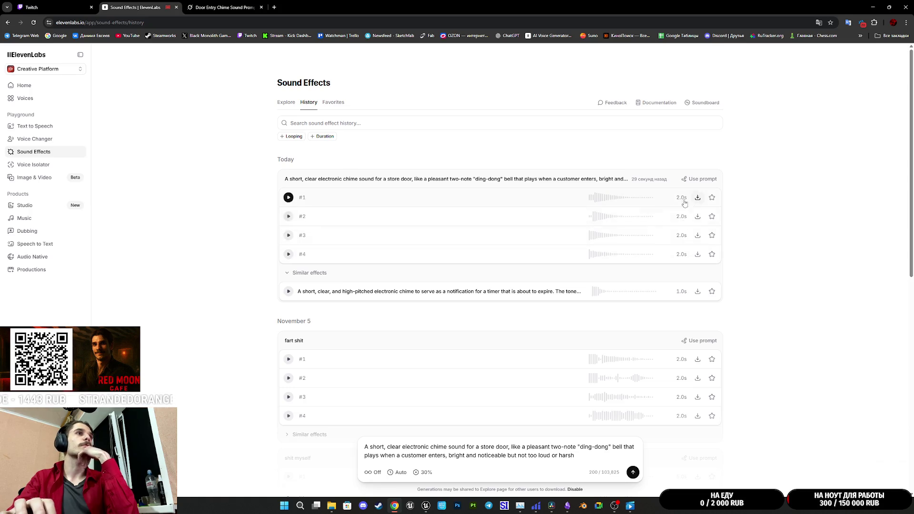
left_click(633, 472)
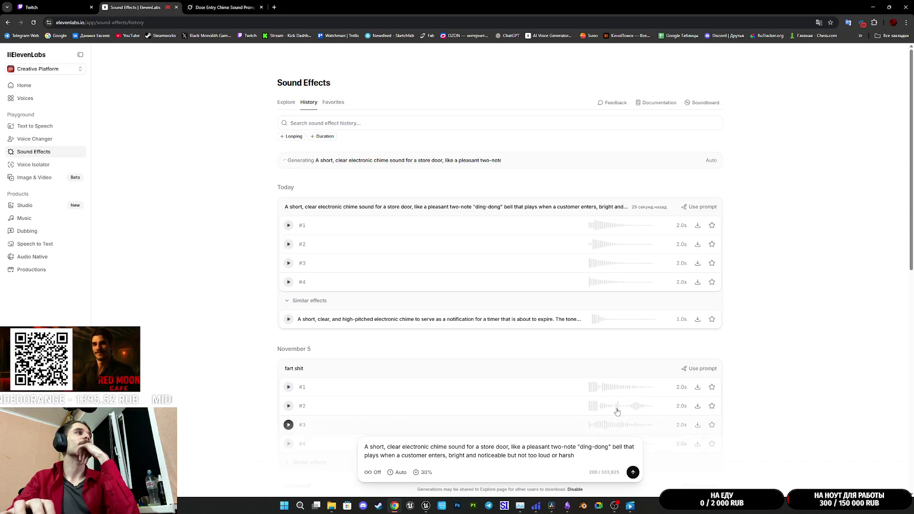
Widen the Twitch stream preview, then play the four new 1.0s chime takes
left_click(72, 3)
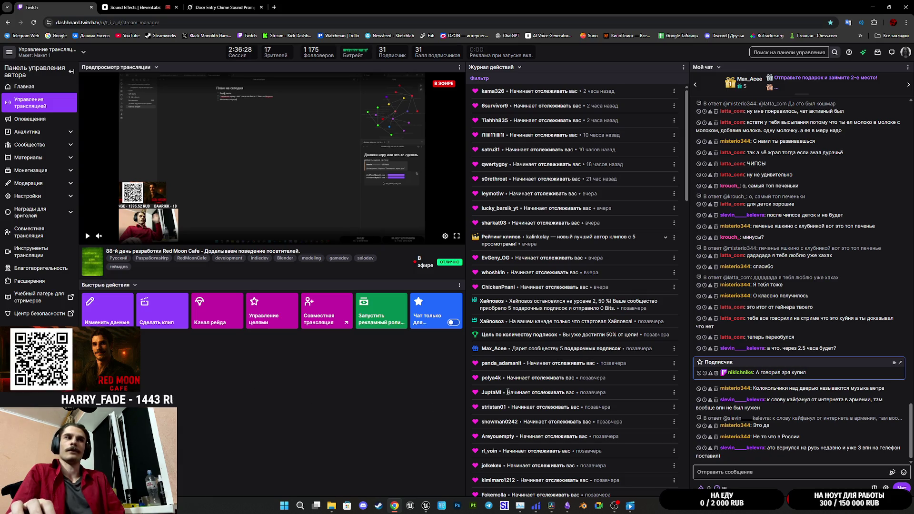
left_click_drag(465, 395, 478, 394)
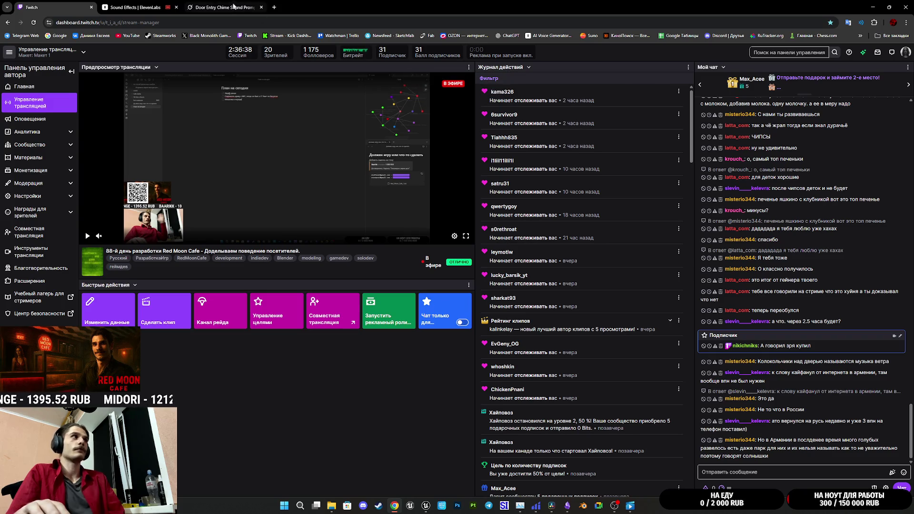
left_click(135, 7)
left_click(288, 197)
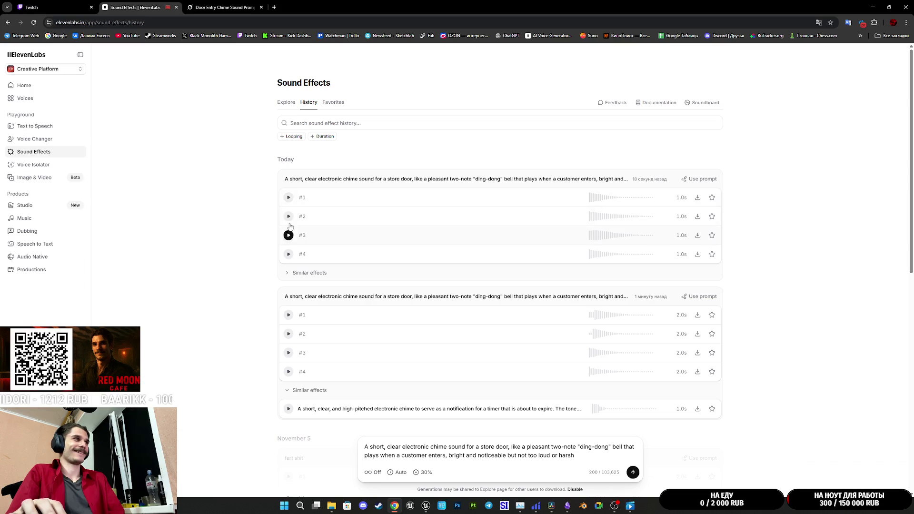
left_click(288, 216)
left_click(288, 235)
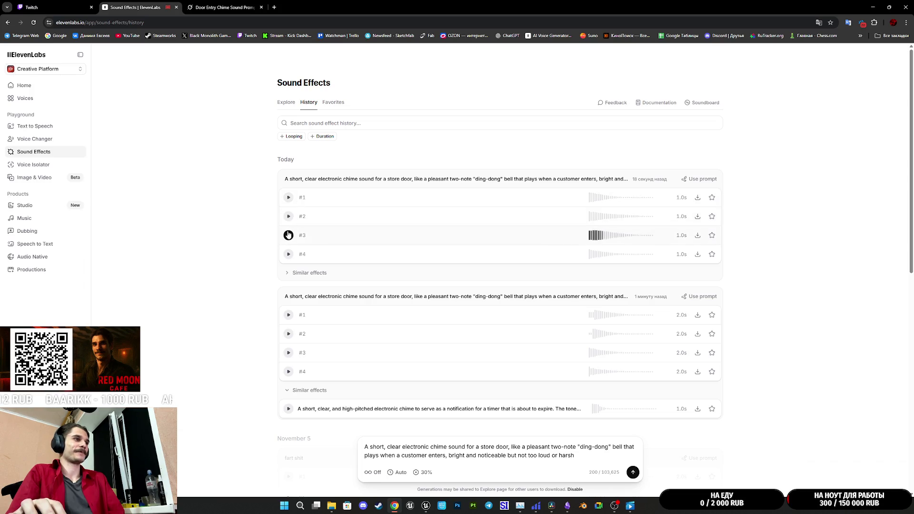
left_click(287, 254)
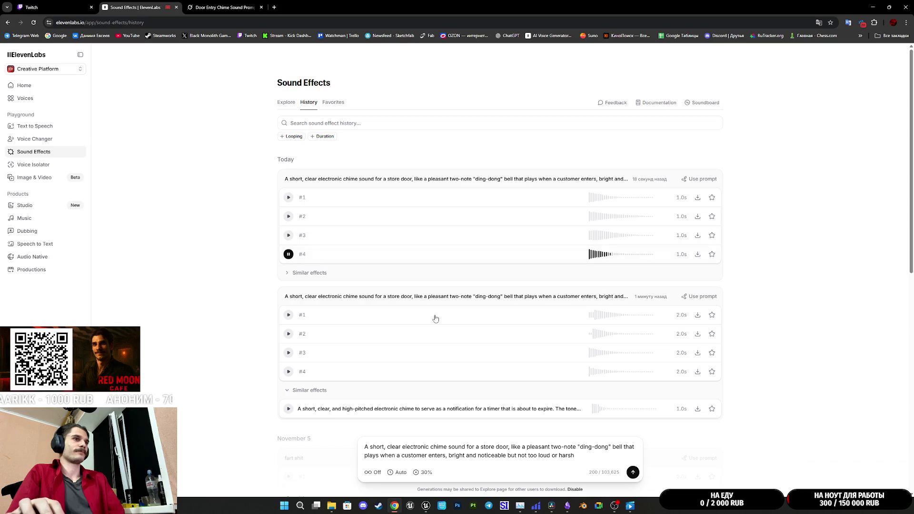
Resubmit the same store-door chime prompt for a third generation
double_click(585, 447)
left_click(608, 447)
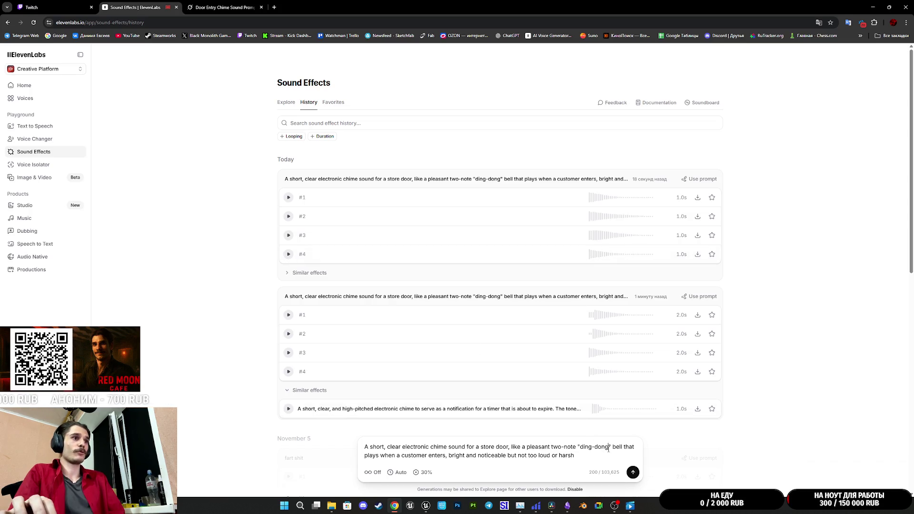
key("Return")
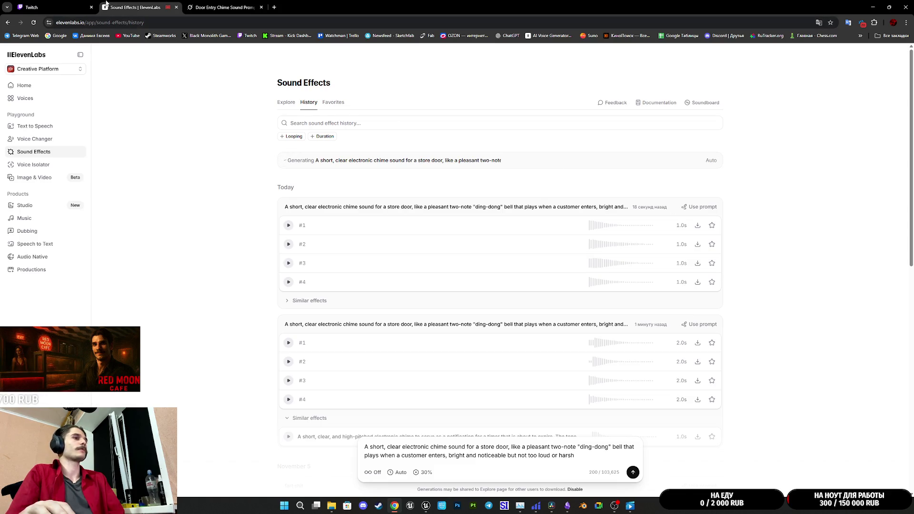
Check the Twitch stream manager, then return to the ElevenLabs Sound Effects tab
left_click(57, 4)
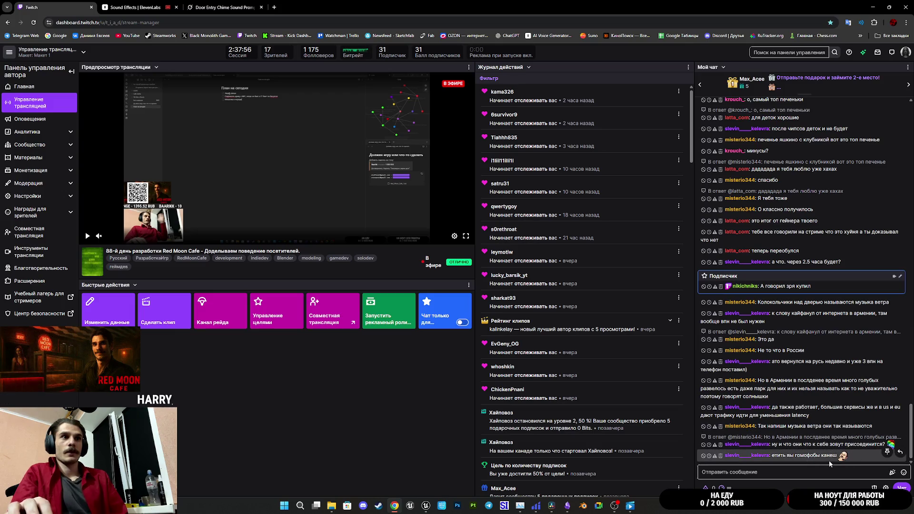
left_click(174, 5)
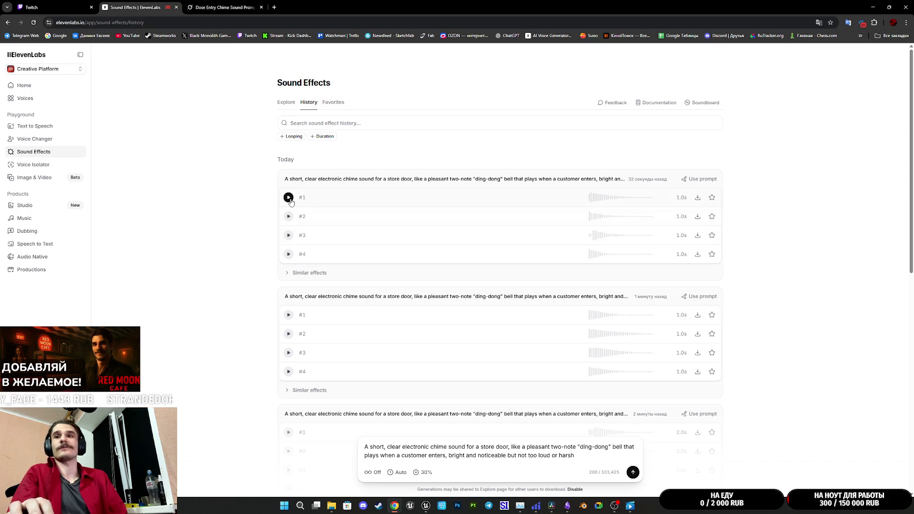
Play takes #1–#4 of the newest door-chime batch
left_click(289, 199)
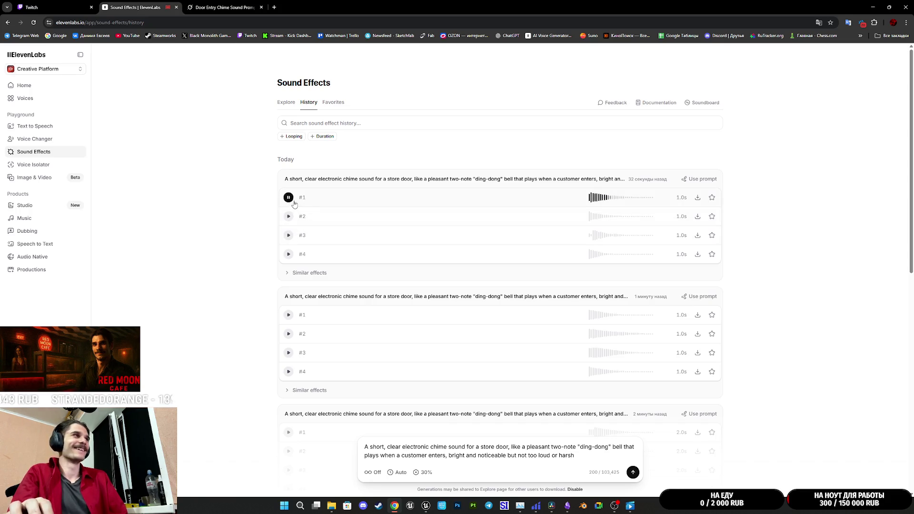
left_click(288, 217)
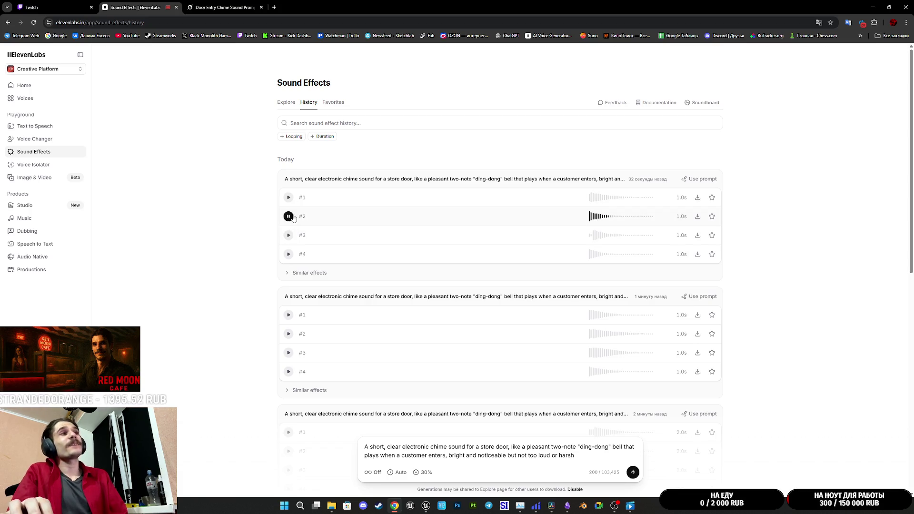
left_click(289, 236)
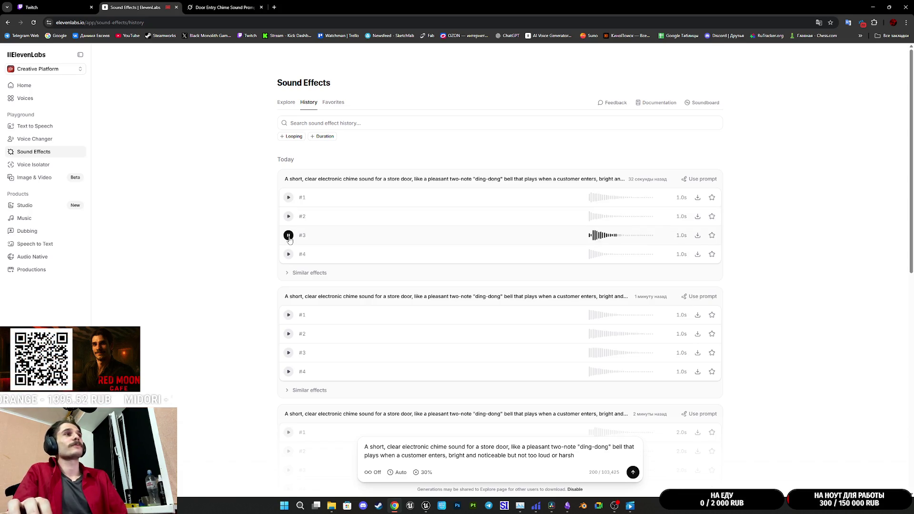
left_click(288, 254)
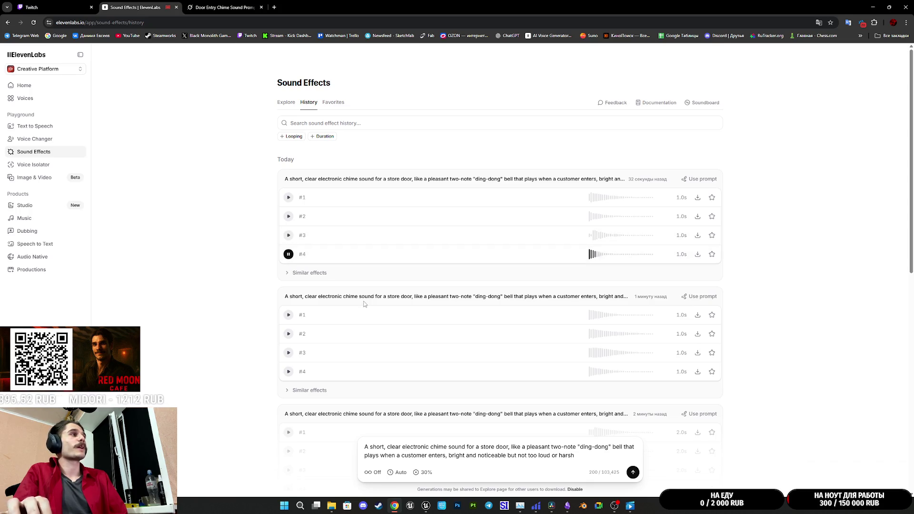
Expand and collapse Similar effects, then generate another set from the same chime prompt
left_click(307, 278)
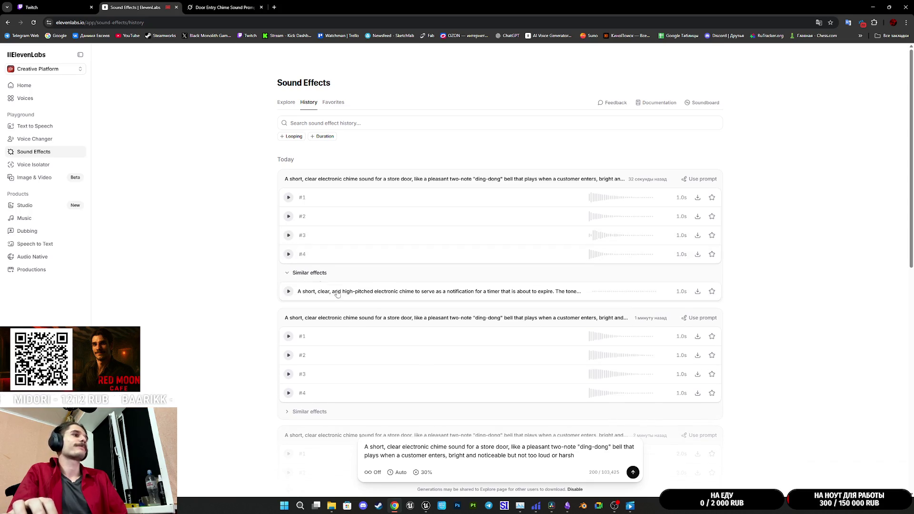
left_click(305, 278)
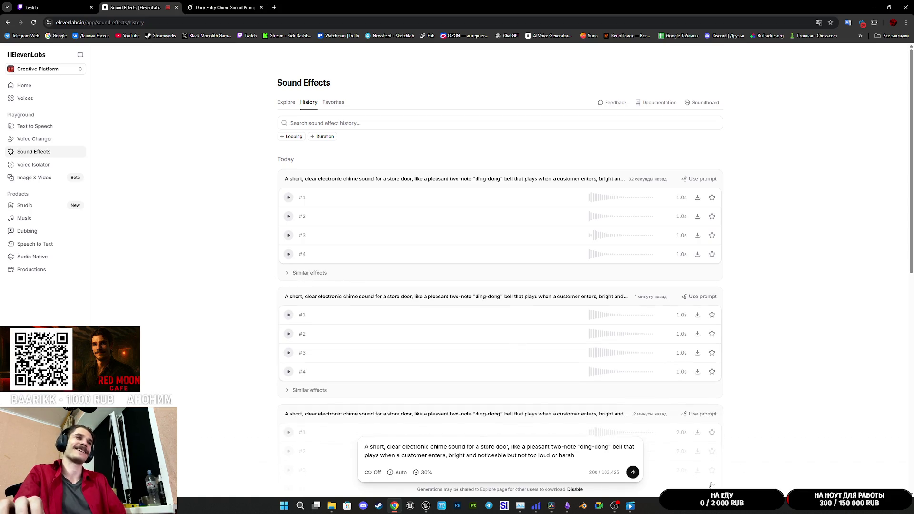
left_click(632, 472)
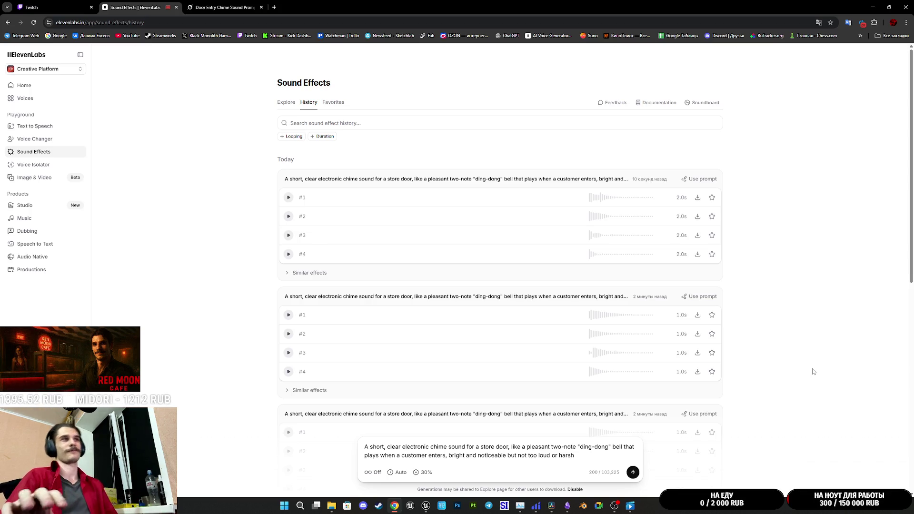
Audition all four new 2.0s store-door chime takes, then go to the Twitch stream manager
left_click(289, 197)
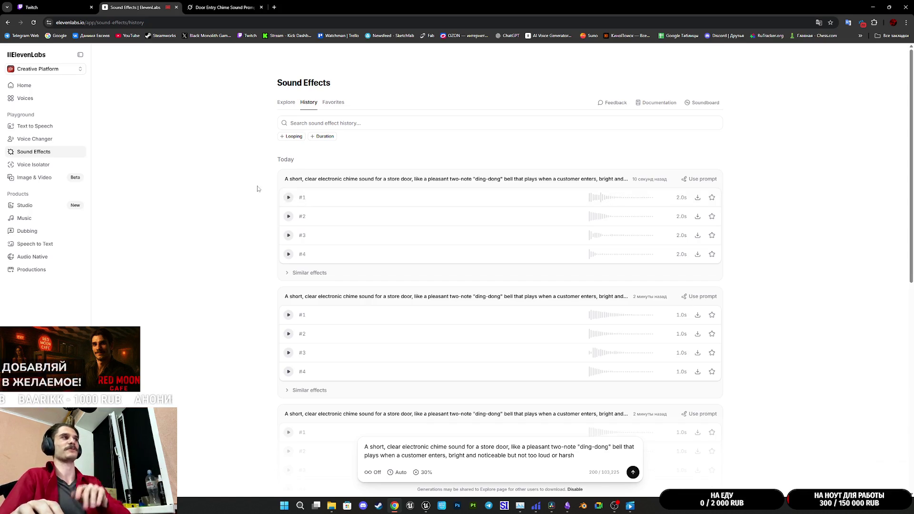
left_click(289, 217)
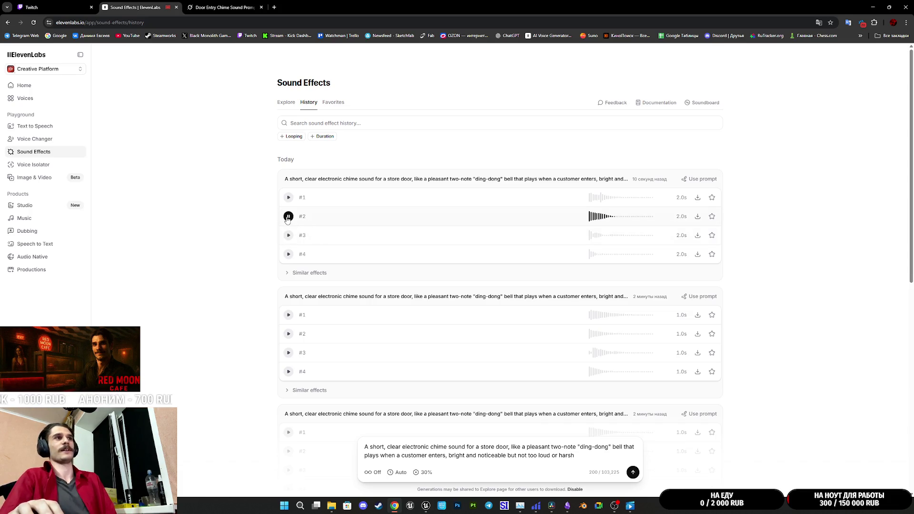
left_click(288, 235)
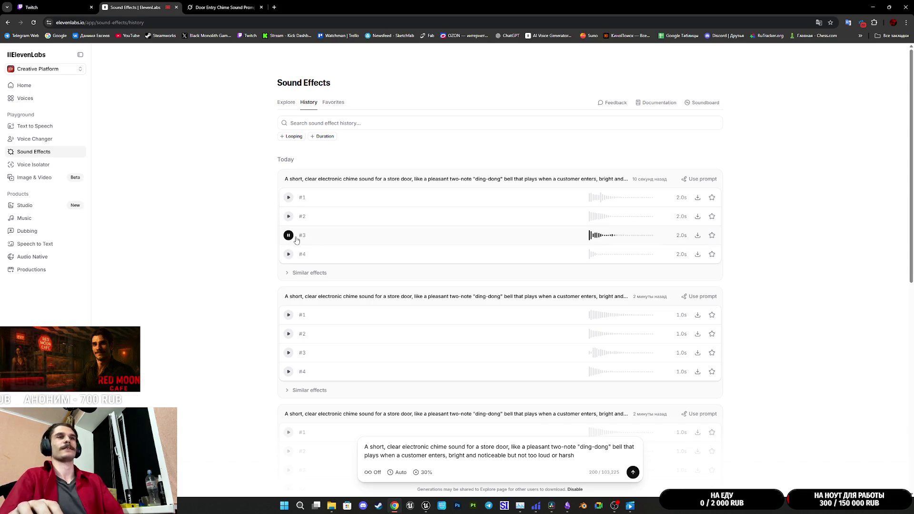
left_click(288, 255)
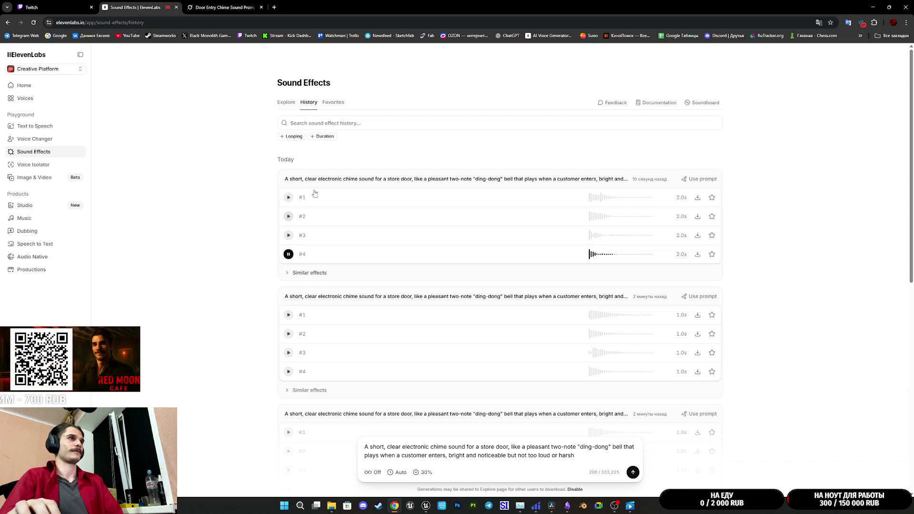
left_click(57, 5)
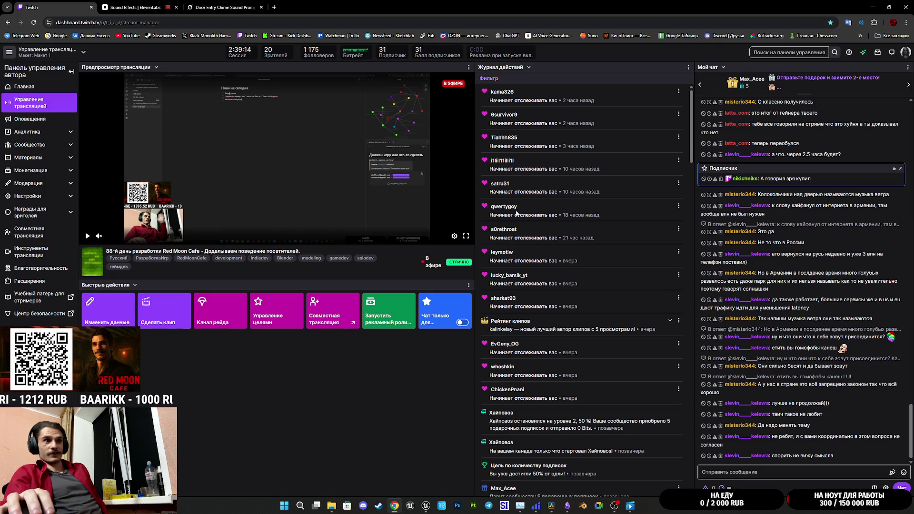
Switch back to the Sound Effects | ElevenLabs tab
left_click(137, 2)
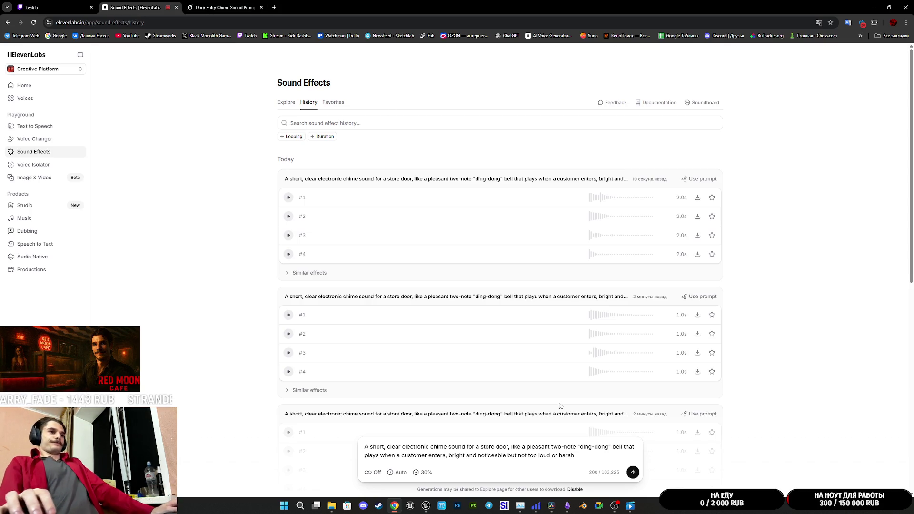
End the door-chime prompt with a full stop after 'harsh', then go to the Twitch tab
left_click(588, 457)
type(".")
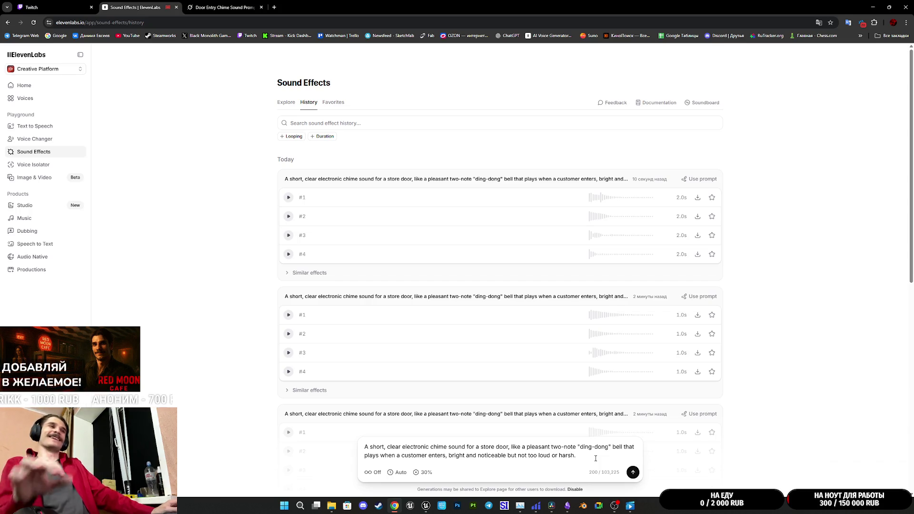
left_click(31, 8)
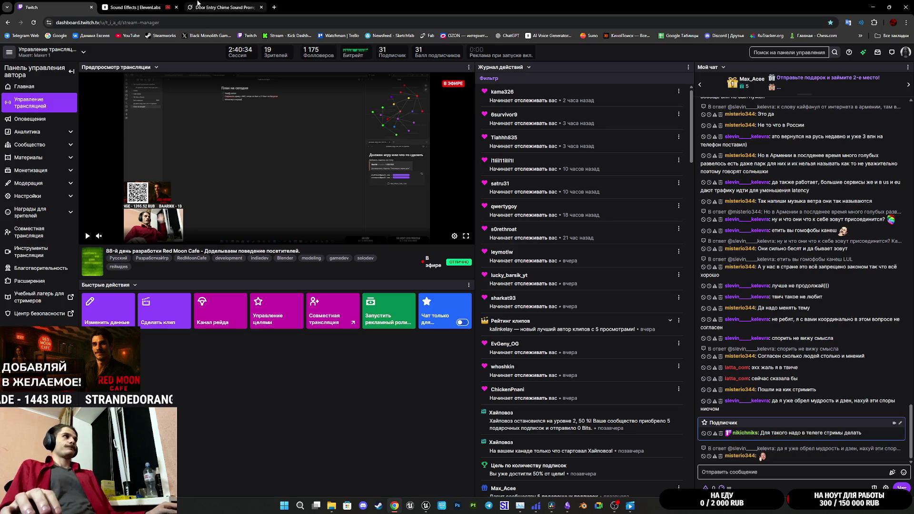
Move between the Grok, ElevenLabs and Twitch tabs, ending on the ElevenLabs sound effects history
left_click(221, 8)
left_click(142, 6)
key("ctrl+shift+Tab")
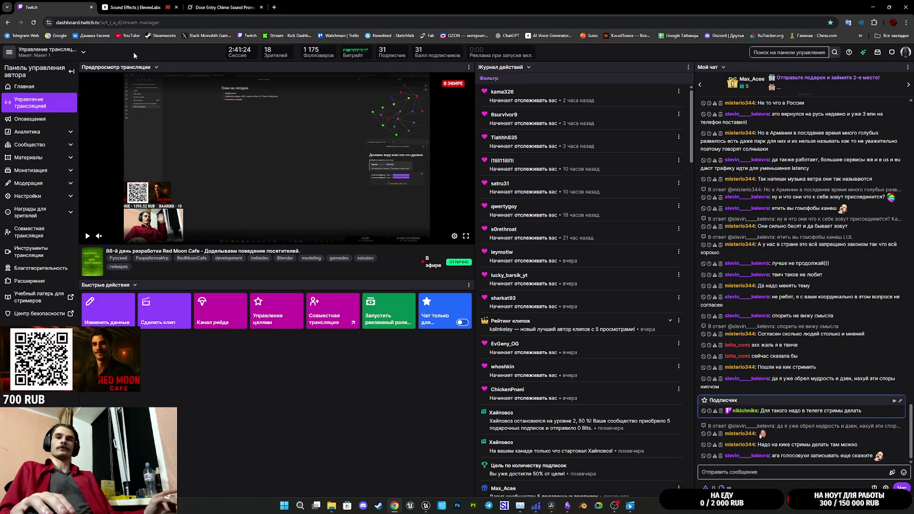
left_click(121, 5)
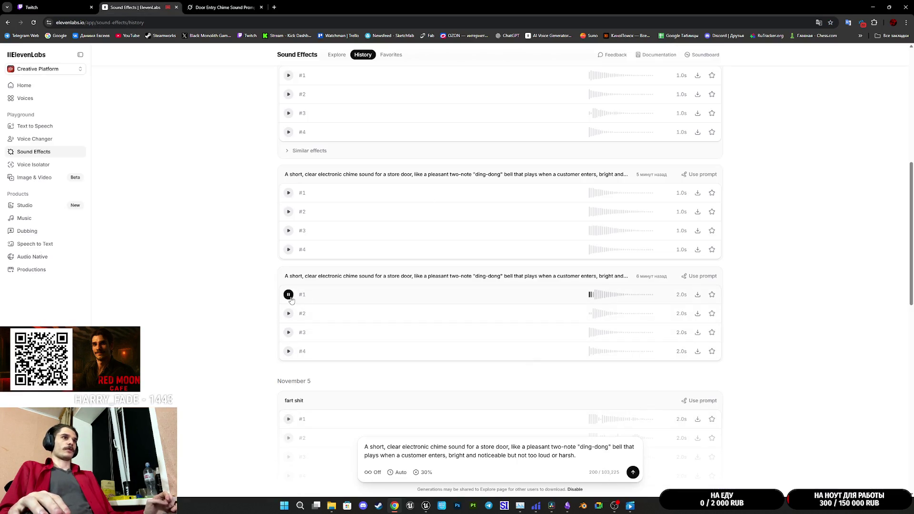
Download take #1 of the newest door-chime batch as a WAV file, then switch to Grok
left_click(697, 294)
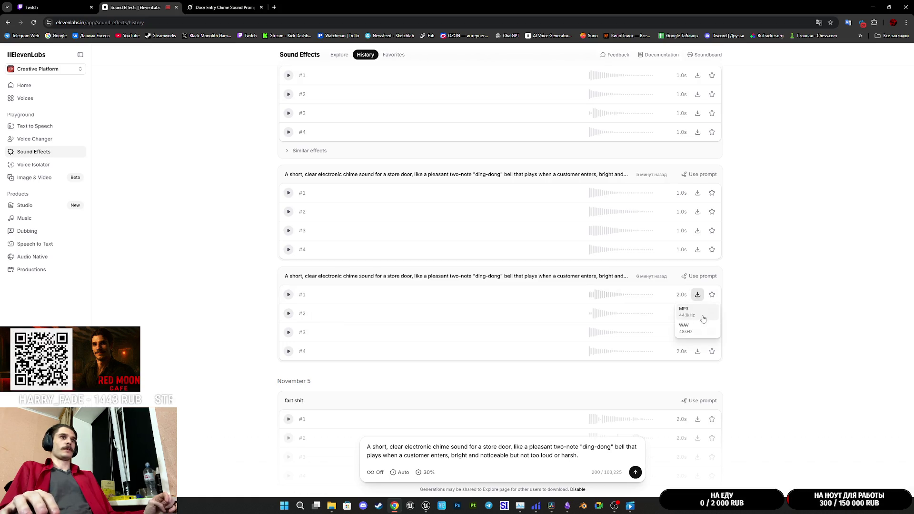
left_click(700, 332)
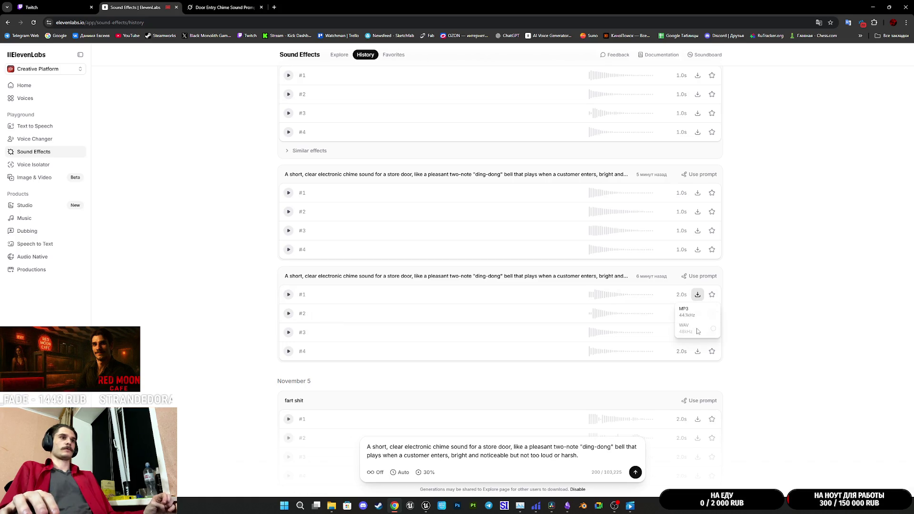
left_click(358, 219)
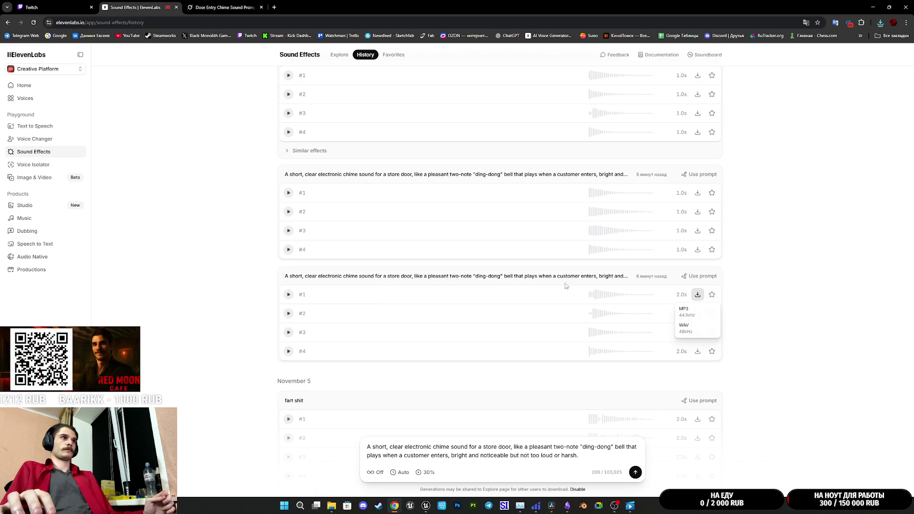
left_click(230, 5)
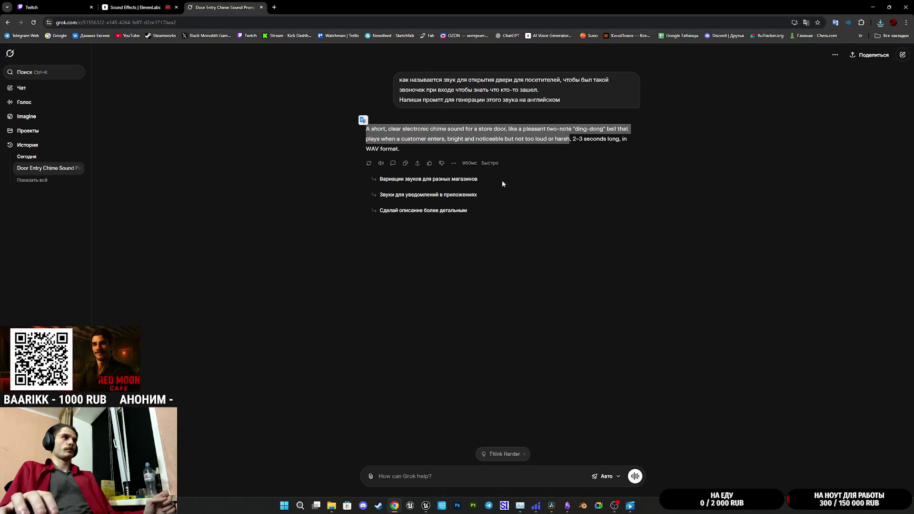
Check Grok's Russian translation of the English chime prompt, close it, and return to ElevenLabs
left_click(363, 120)
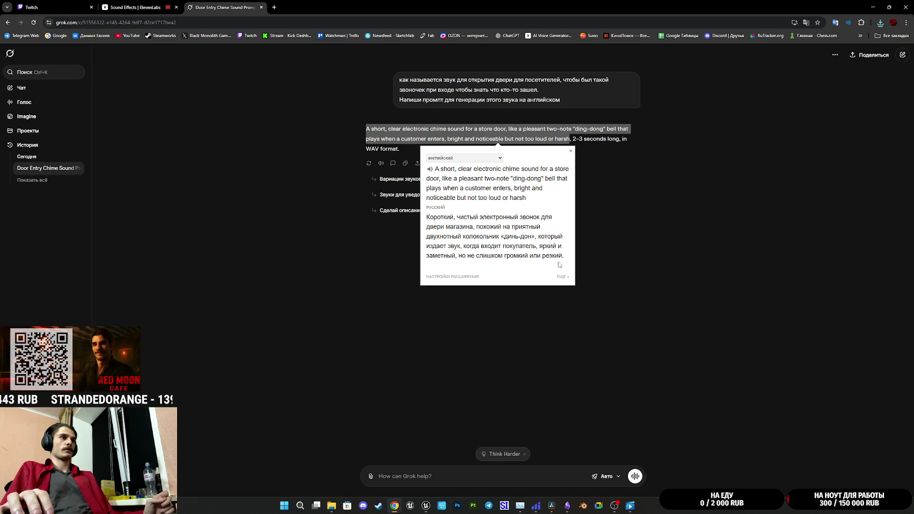
left_click(602, 255)
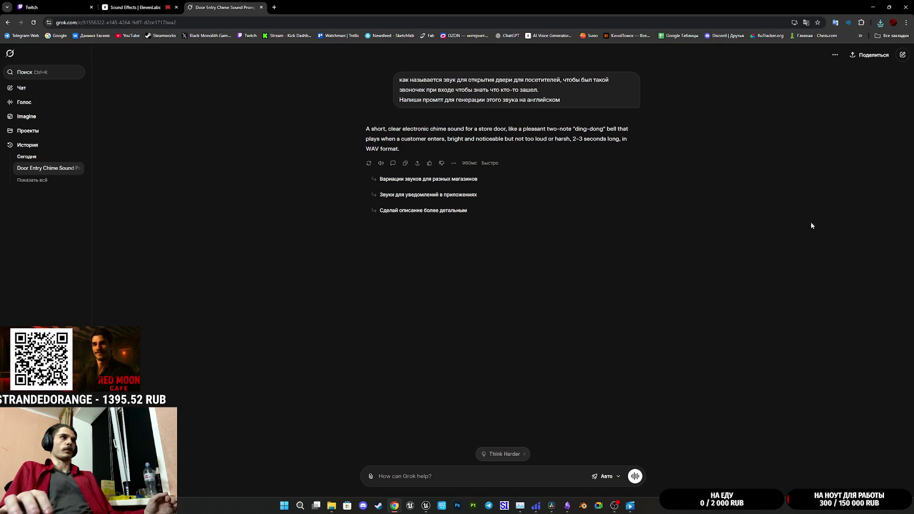
left_click(136, 8)
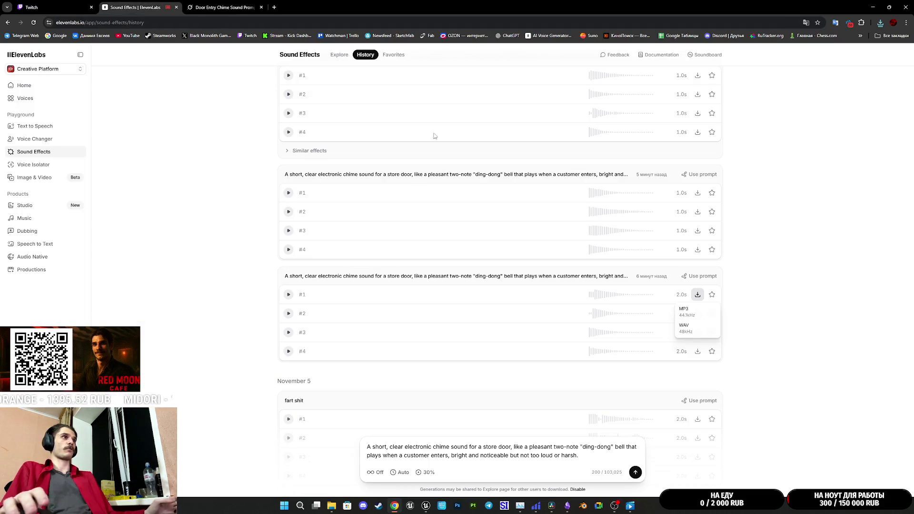
Switch from ElevenLabs to the Twitch stream manager tab
left_click(81, 5)
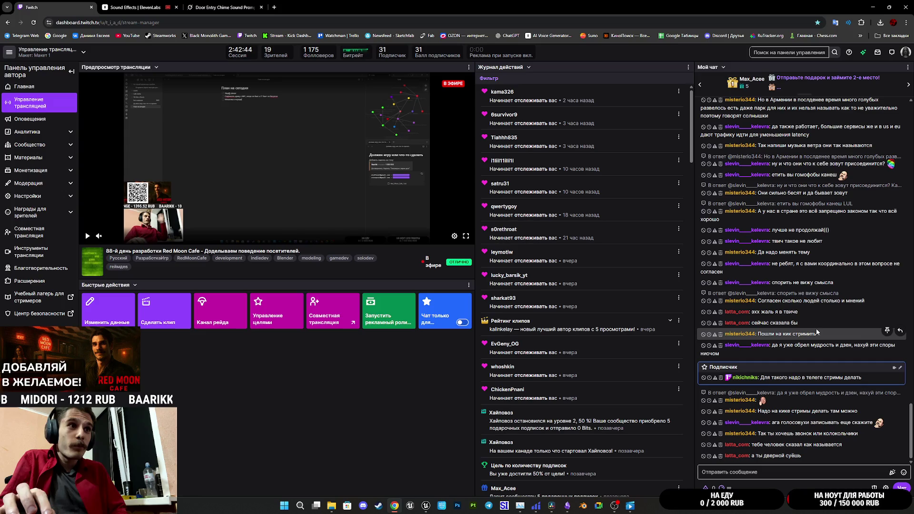
scroll(819, 326, "up", 3)
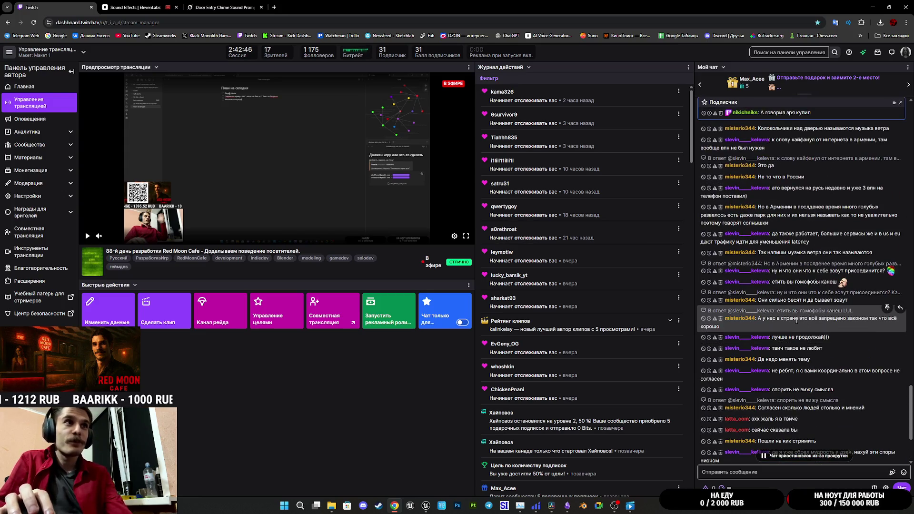
scroll(768, 312, "up", 3)
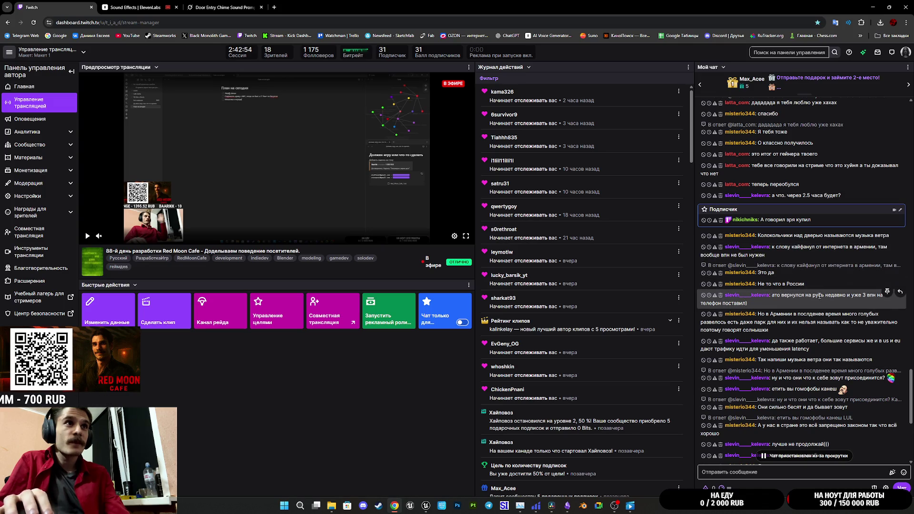
scroll(833, 285, "up", 3)
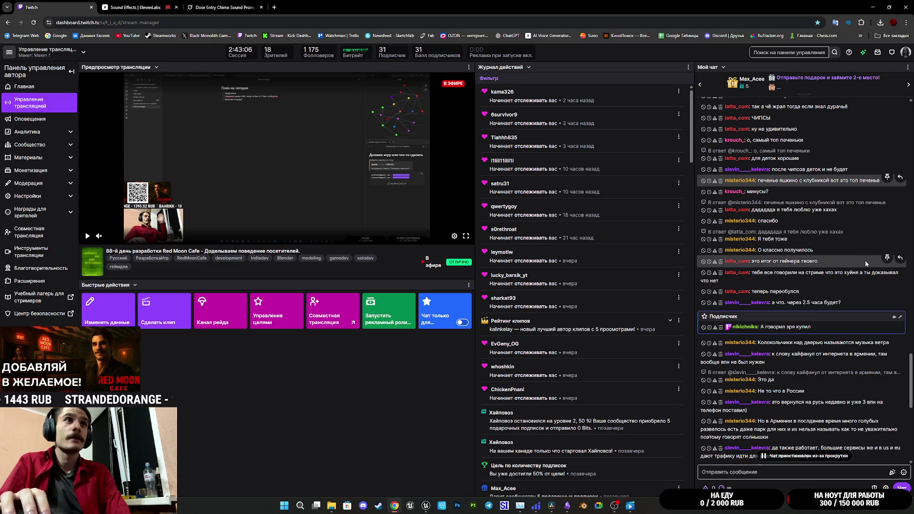
scroll(864, 263, "down", 5)
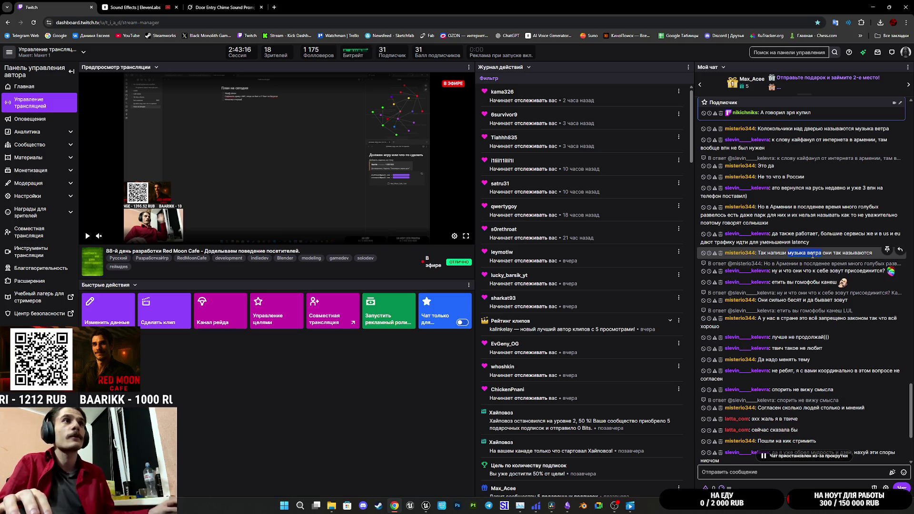
left_click(222, 7)
Ask Grok 'музыка ветра может? Она подходит?' about whether a wind chime would suit
type("музыка ветра")
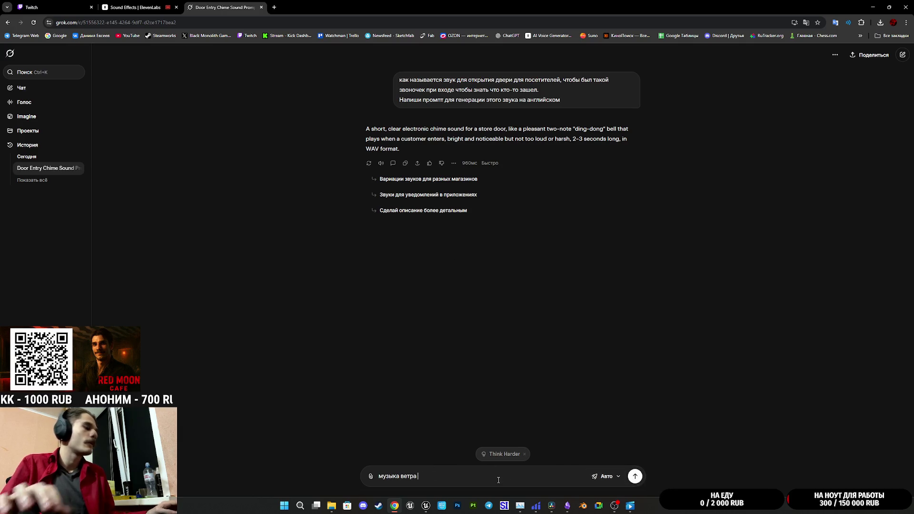
type(" может? О")
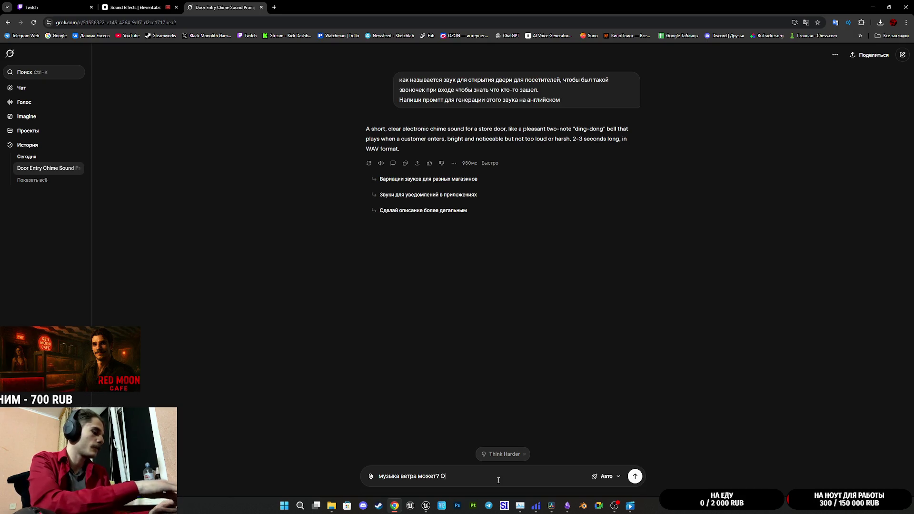
type("на подходит?")
key("Return")
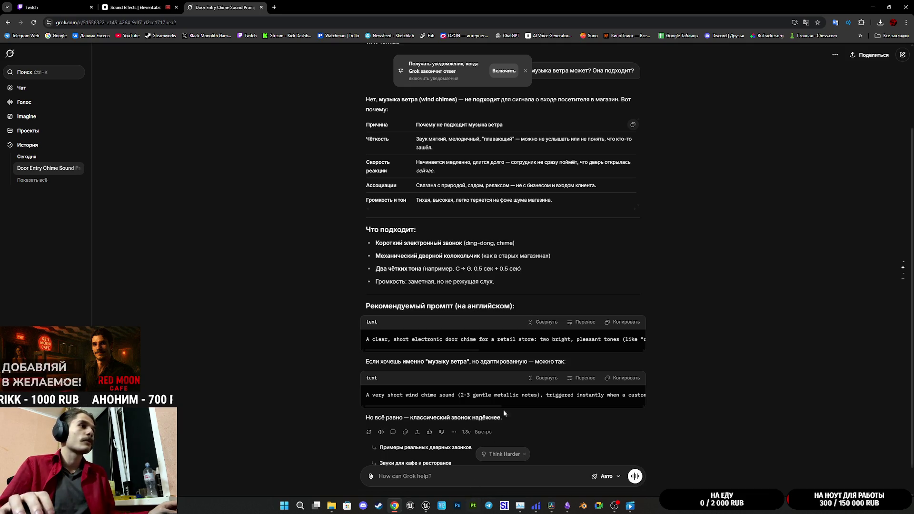
Copy Grok's wind-chime prompt variant and paste it over the ElevenLabs prompt
left_click(624, 378)
left_click(133, 7)
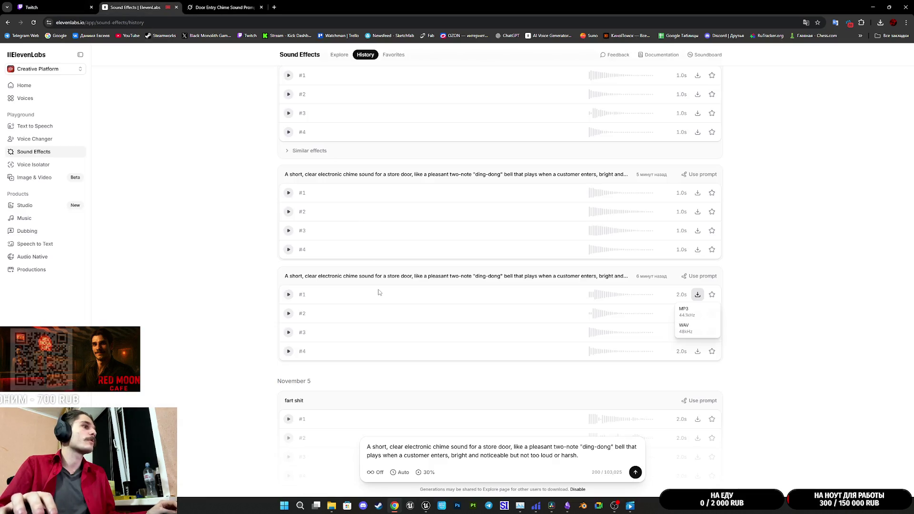
triple_click(595, 457)
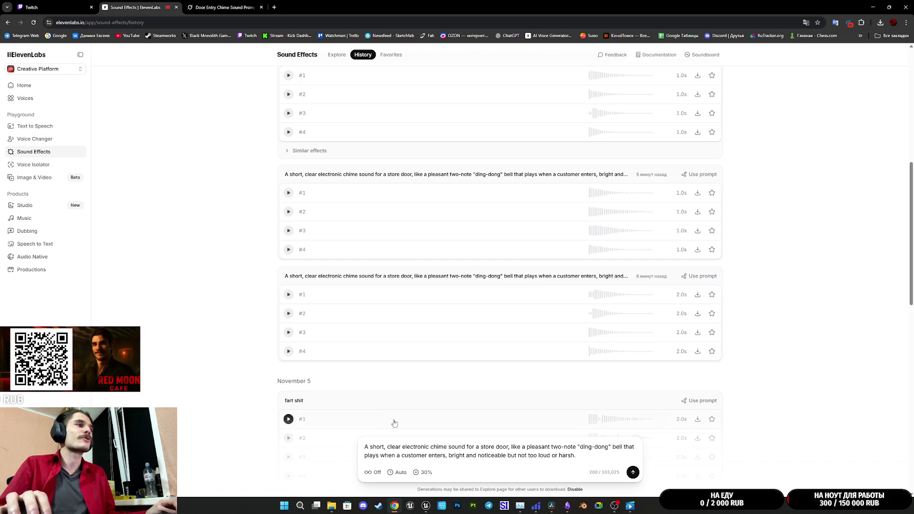
type("A very short wind chime sound (2-3 gentle metallic notes), triggered instantly when a customer opens the door, bright and clear enough to be heard in a small shop, 1.5 seconds max, WAV.")
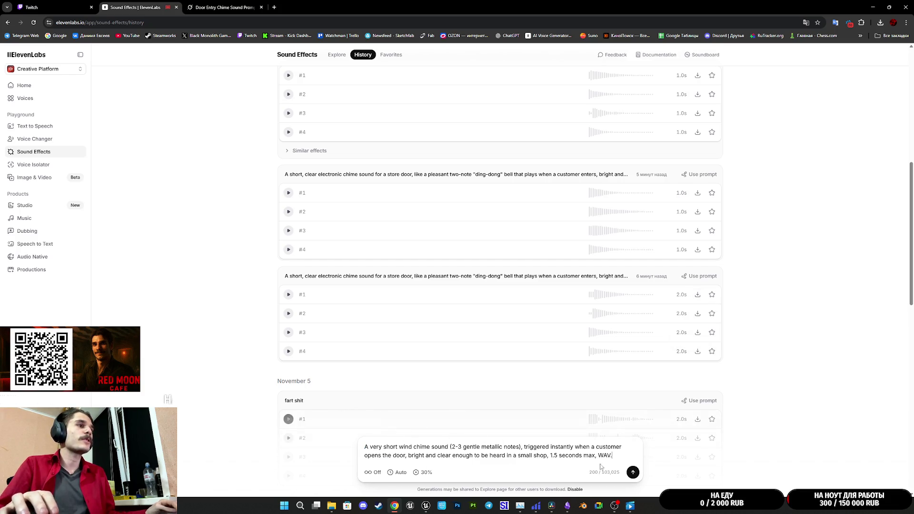
Trim the prompt's duration ending after 'small shop,' and generate the wind-chime effects
left_click_drag(613, 456, 553, 456)
key("BackSpace")
key("BackSpace")
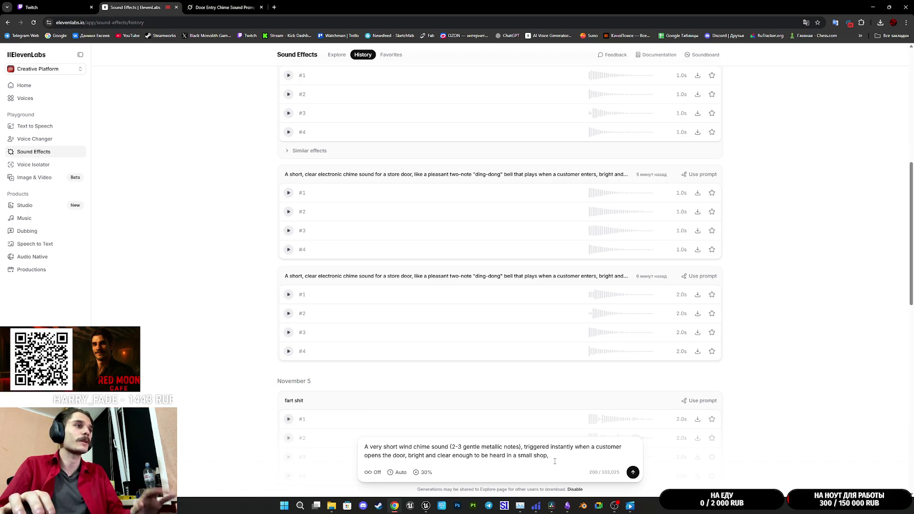
left_click(632, 472)
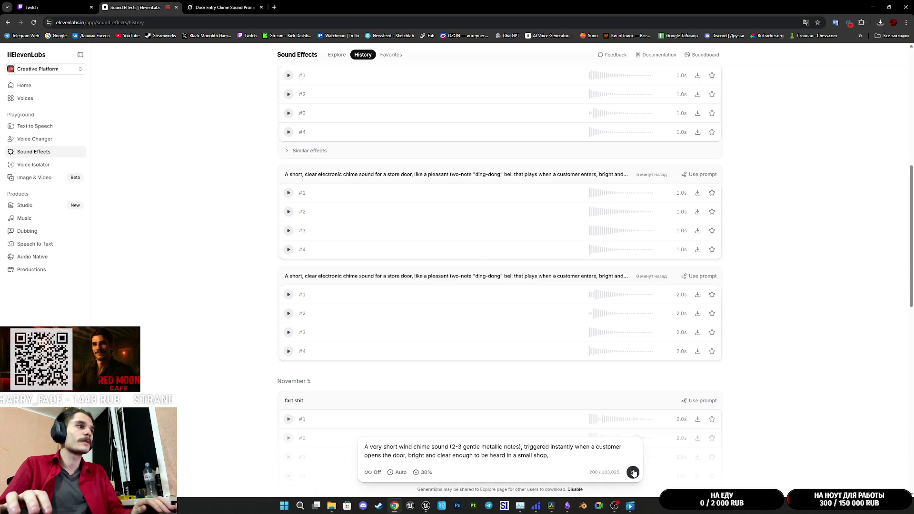
left_click(53, 7)
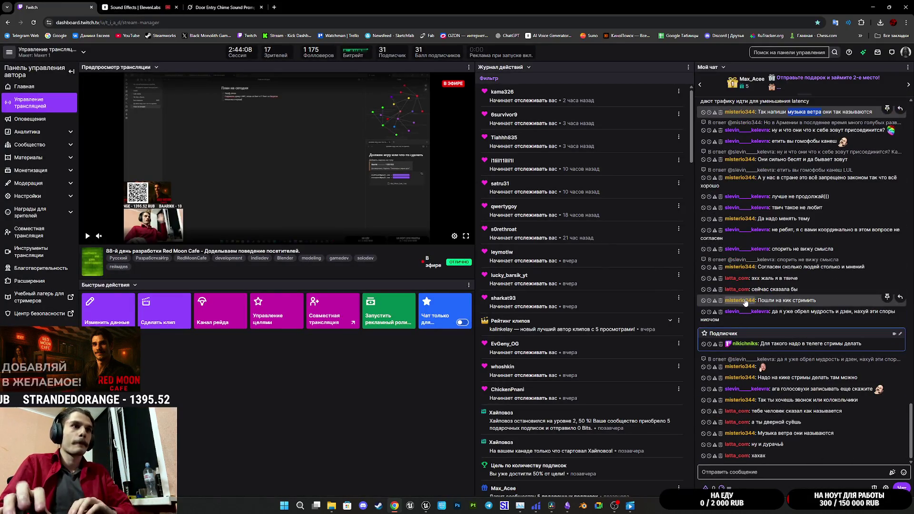
Scroll the Twitch stream manager chat down to the newest messages
scroll(746, 302, "down", 2)
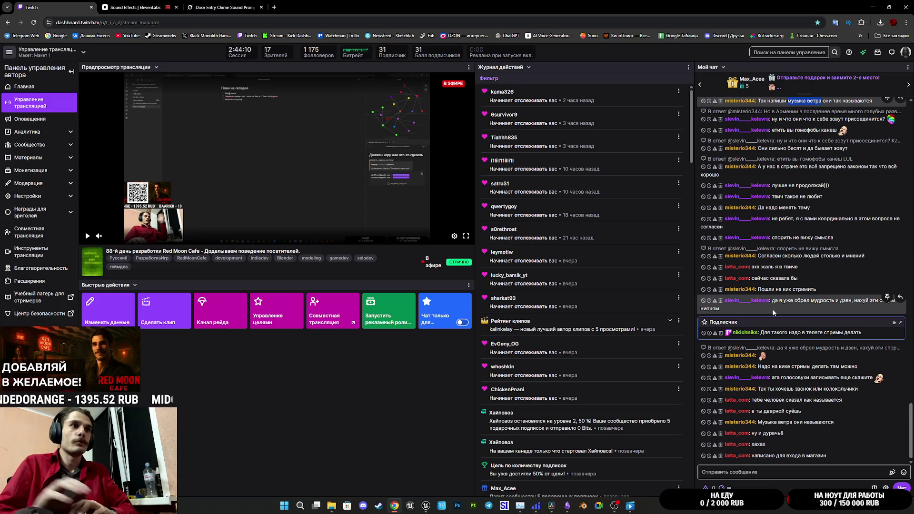
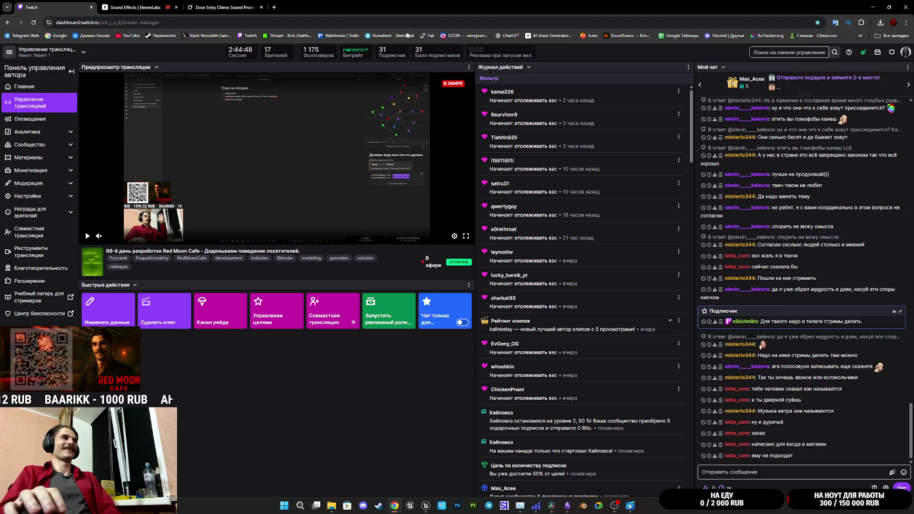
Audition wind chime samples #2 and #4 and a similar sparkle chime in the sound effects history
left_click(188, 5)
left_click(135, 7)
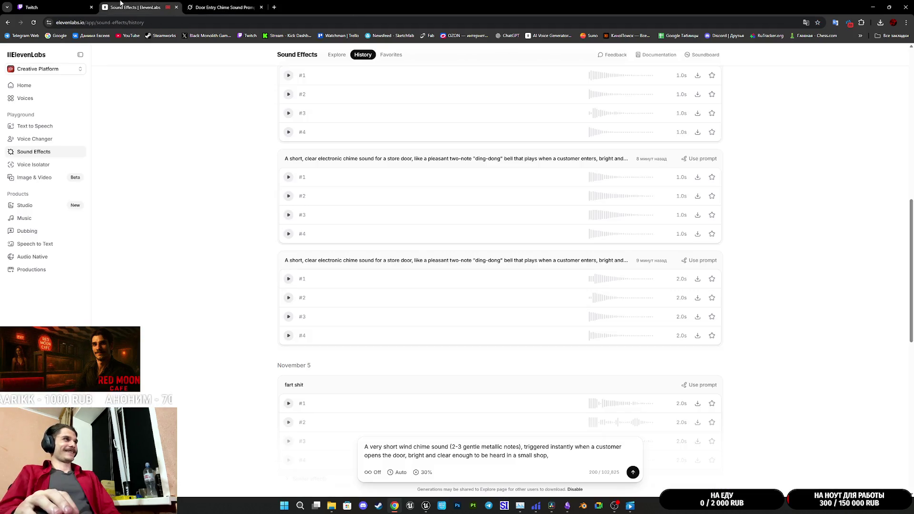
scroll(287, 228, "up", 15)
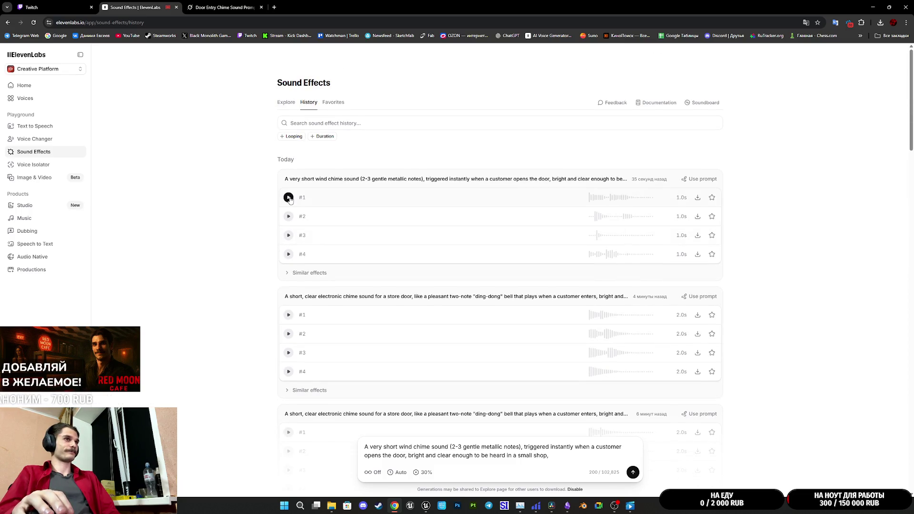
left_click(288, 217)
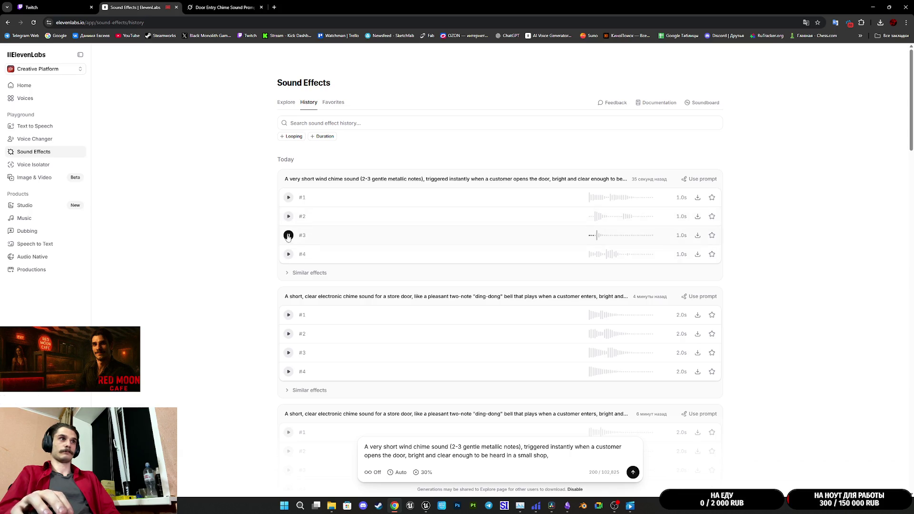
left_click(288, 254)
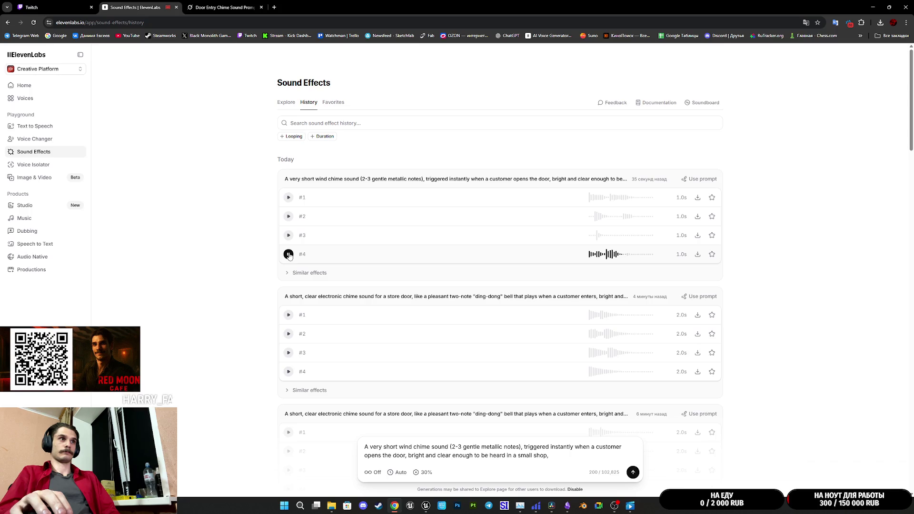
left_click(287, 273)
left_click(289, 291)
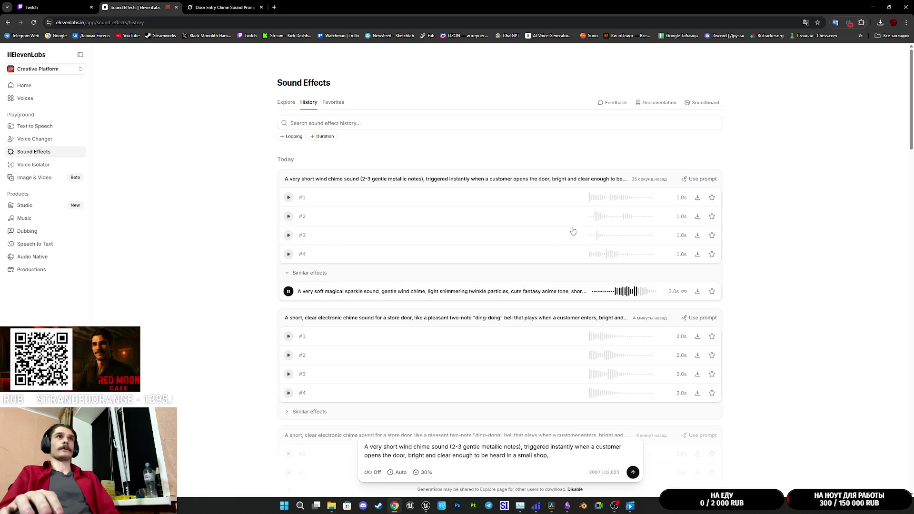
left_click(289, 291)
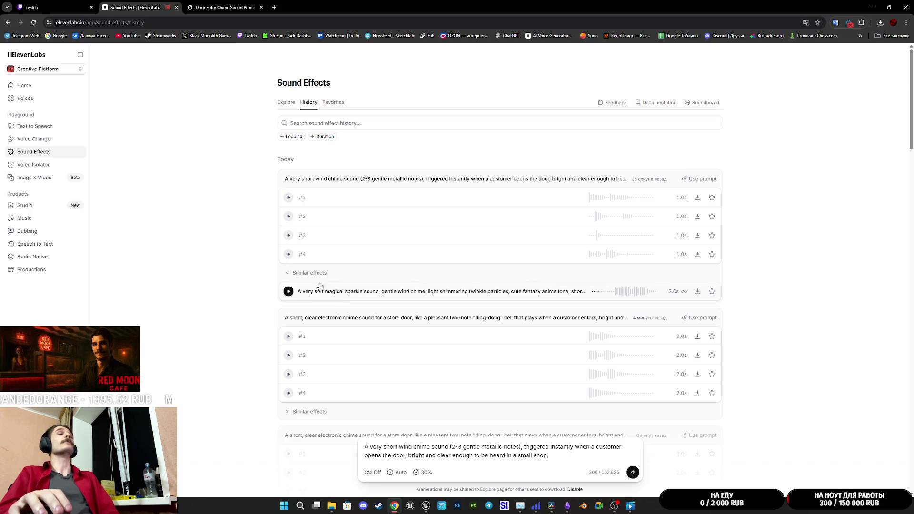
Play the first two-note chime sample, download it, and switch to the Twitch dashboard
scroll(626, 359, "down", 5)
scroll(629, 361, "down", 6)
left_click(288, 168)
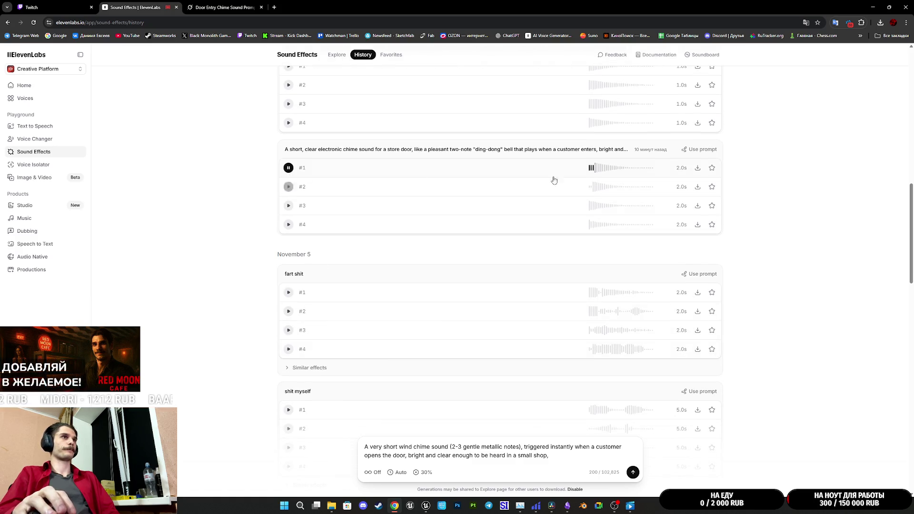
left_click(697, 169)
left_click(703, 207)
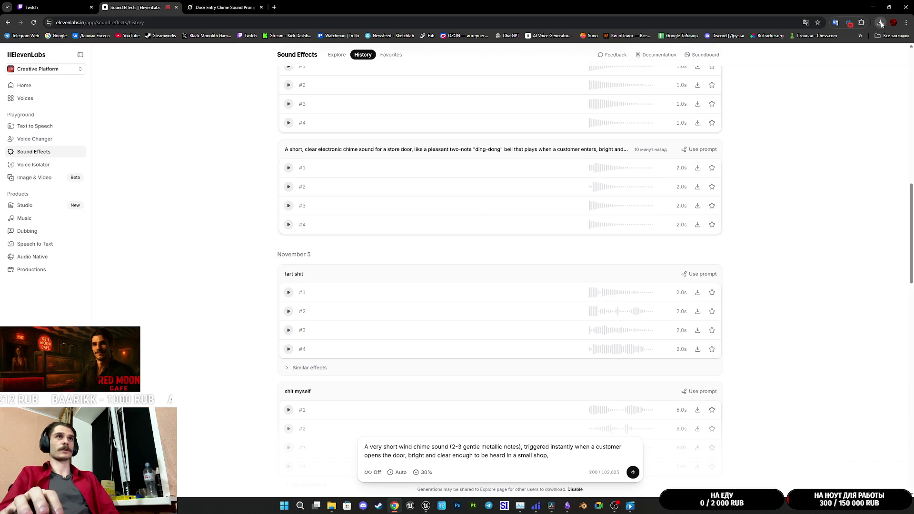
left_click(881, 24)
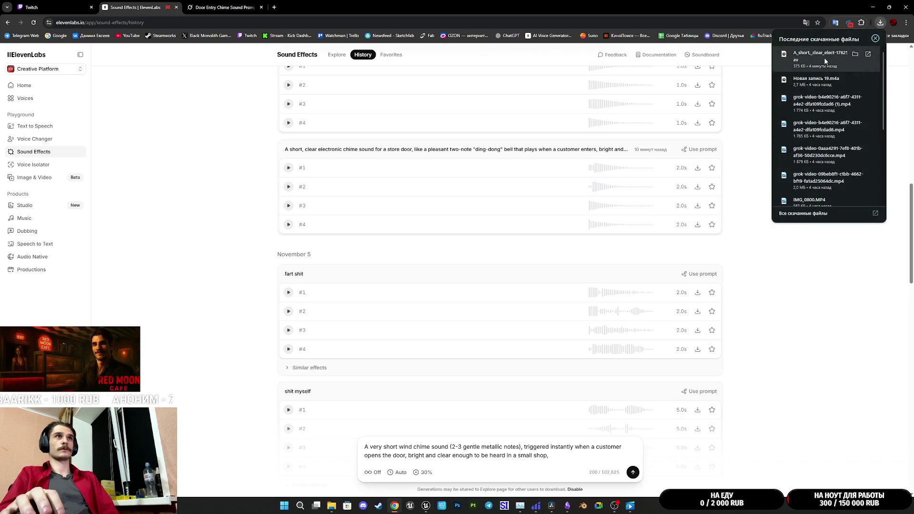
mouse_move(551, 508)
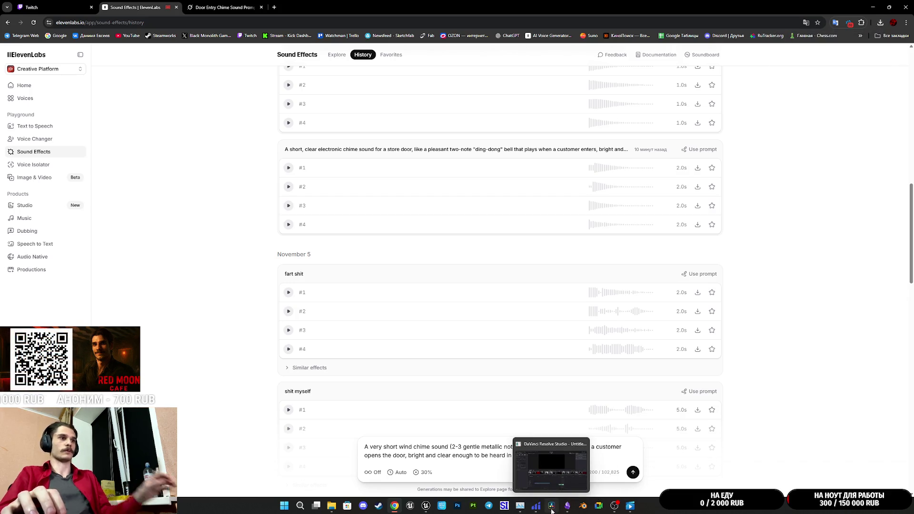
left_click(65, 5)
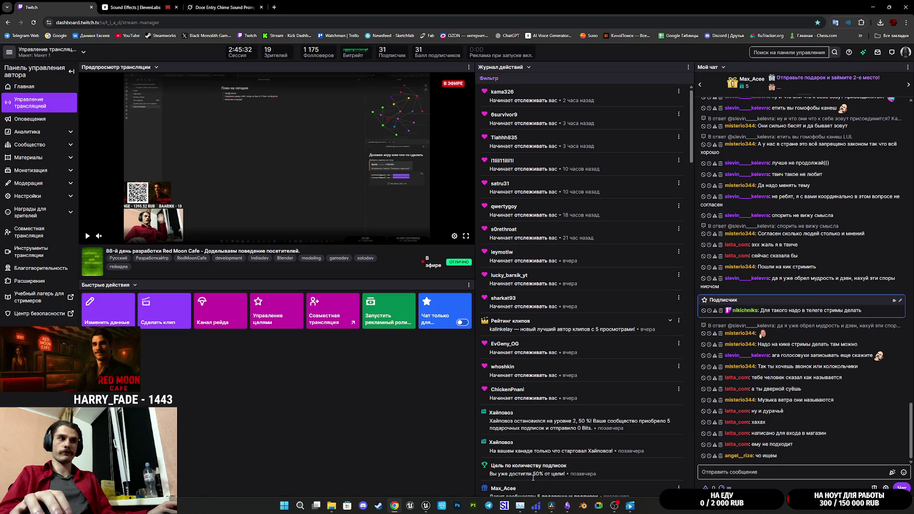
Close the character blueprint and chime preview, then open the Coffee_Machines_SFX sounds folder
mouse_move(425, 505)
left_click(435, 477)
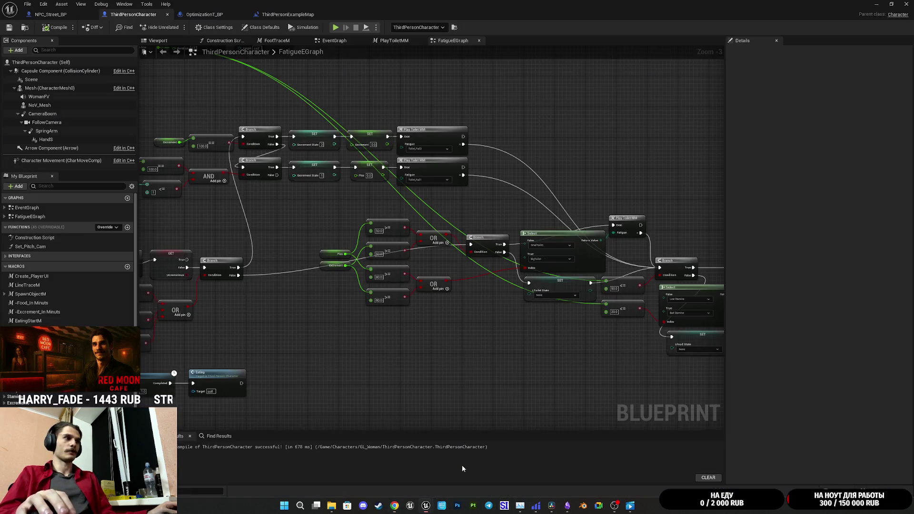
left_click(876, 4)
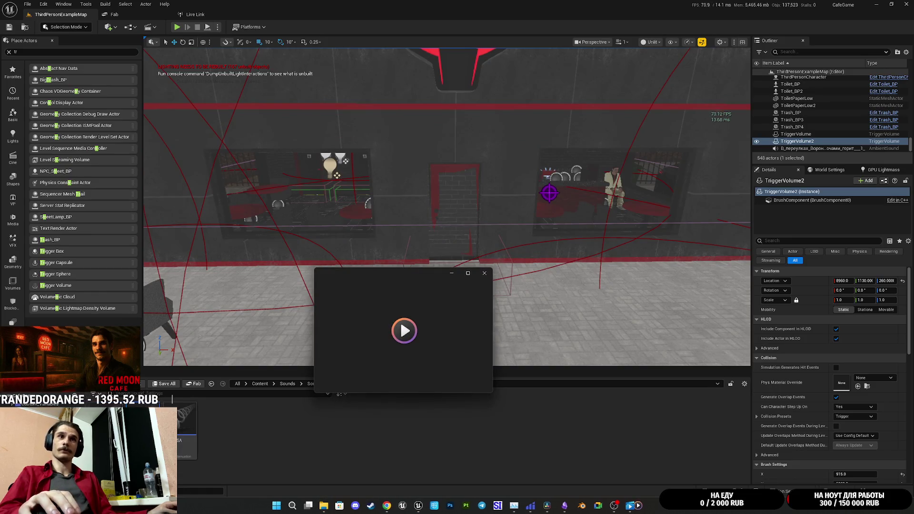
left_click(485, 273)
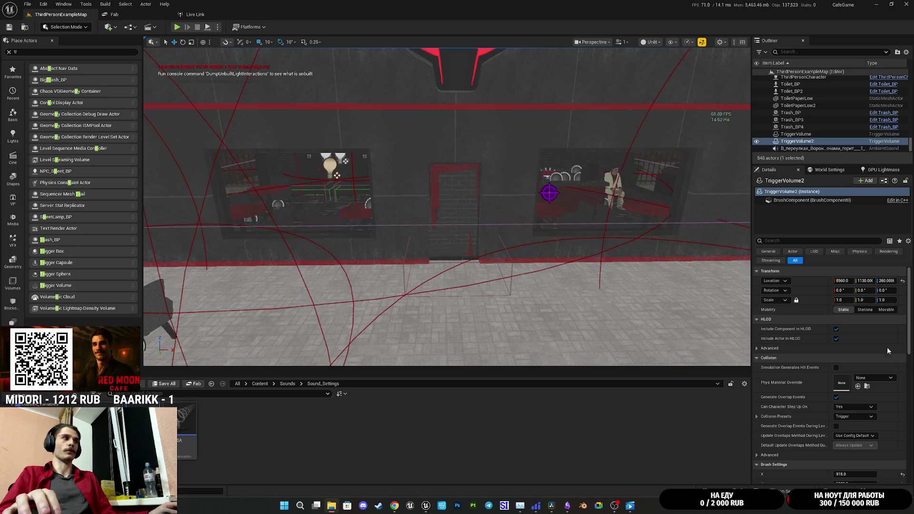
left_click(287, 383)
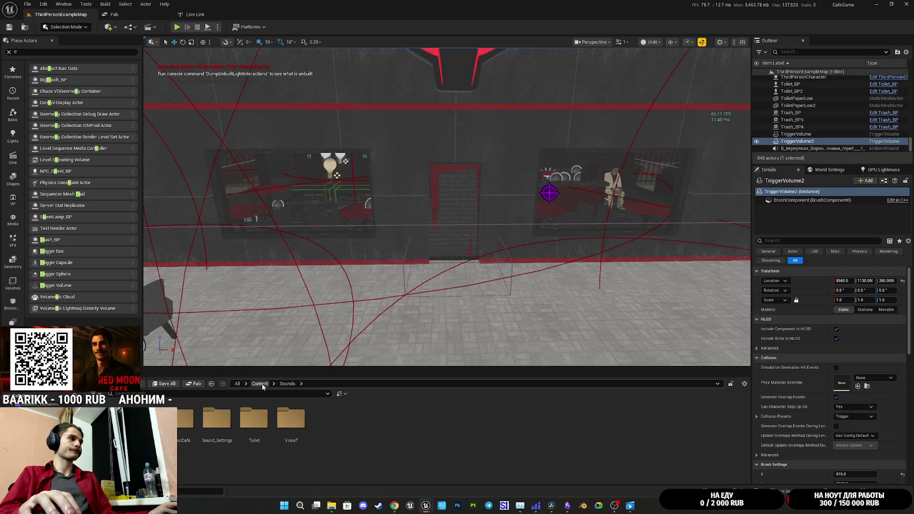
double_click(143, 419)
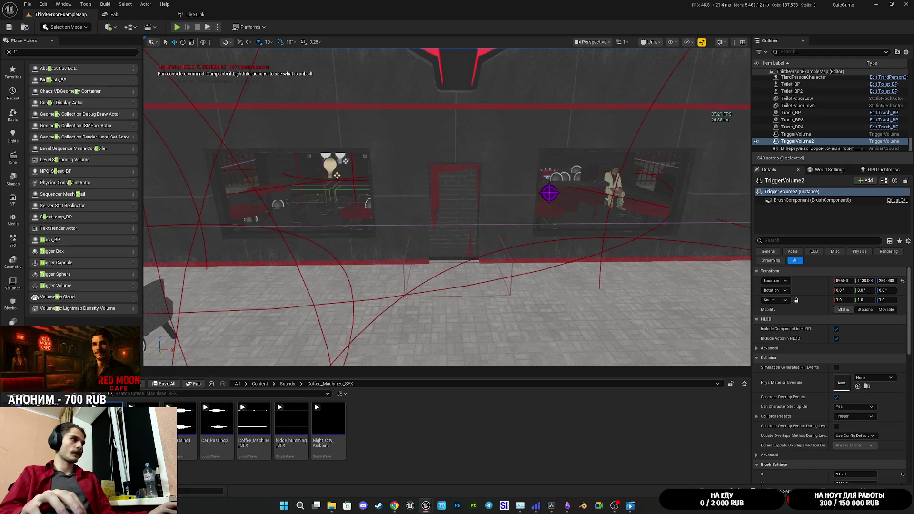
left_click(106, 416)
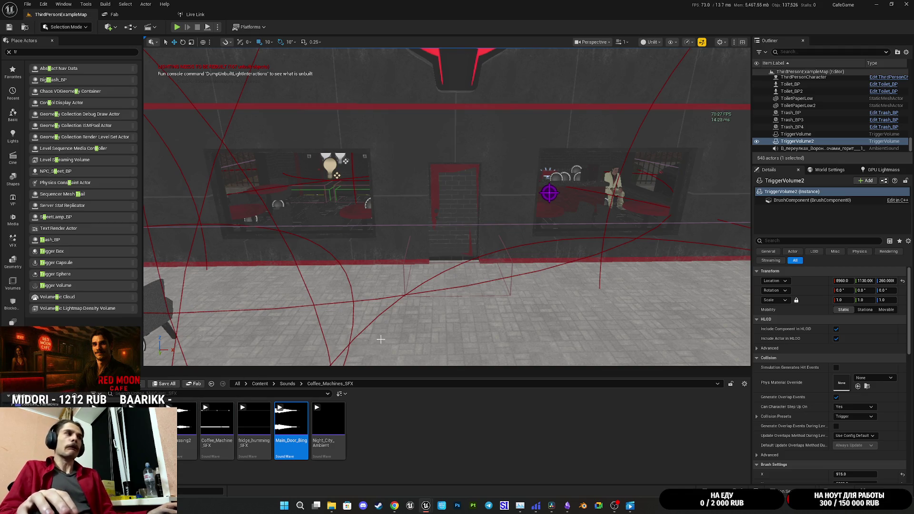
Fly the viewport to the shop front and select the Main_Door_BP front door
left_click_drag(491, 307, 507, 304)
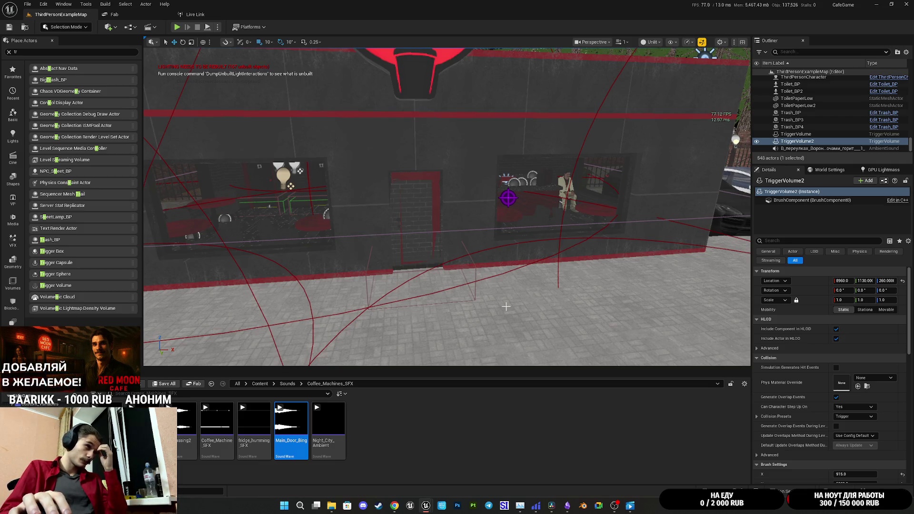
mouse_move(451, 230)
left_mouse_down()
mouse_move(429, 221)
mouse_move(452, 243)
left_mouse_up()
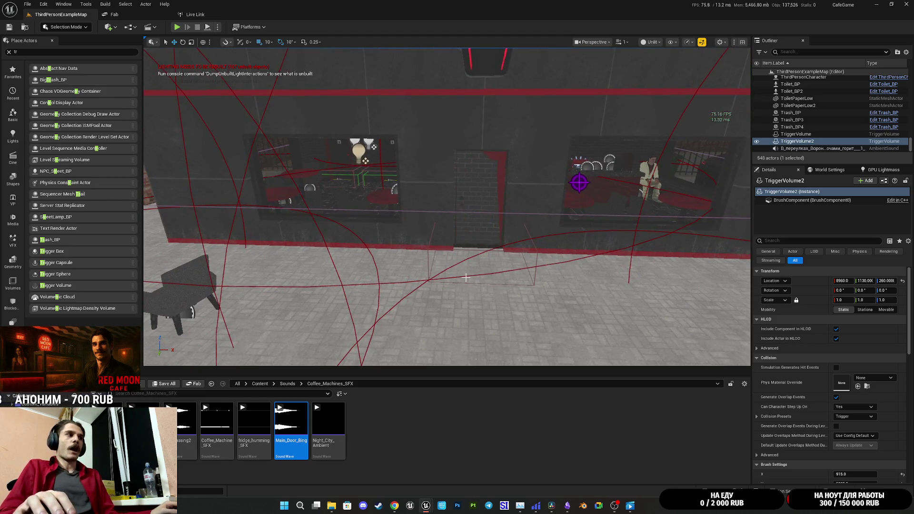
left_click(496, 157)
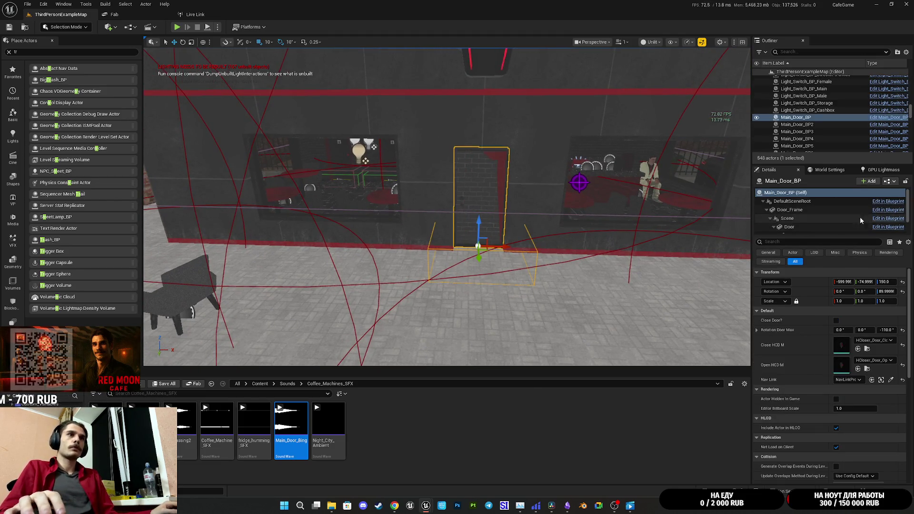
left_click(891, 182)
Open Main_Door_BP in the blueprint editor and bring the Event Use node into view
left_click(854, 202)
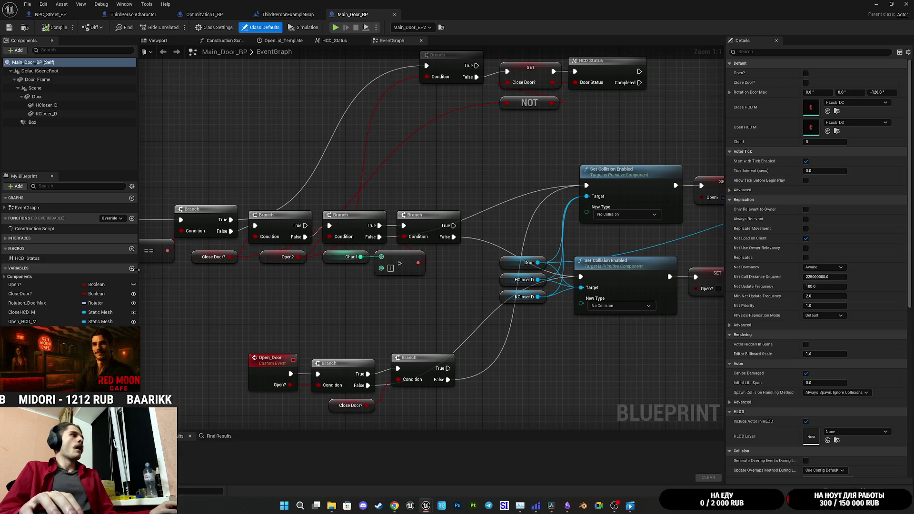
mouse_move(230, 204)
left_mouse_down()
mouse_move(432, 238)
mouse_move(489, 261)
mouse_move(351, 245)
left_mouse_up()
left_click_drag(247, 249, 290, 246)
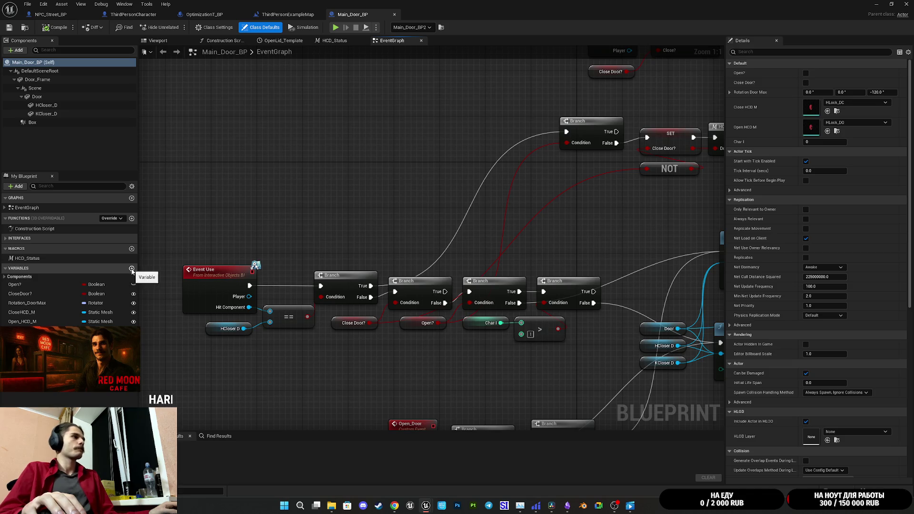
Add an instance-editable Ambient Sound object variable named Sound and compile the blueprint
left_click(132, 270)
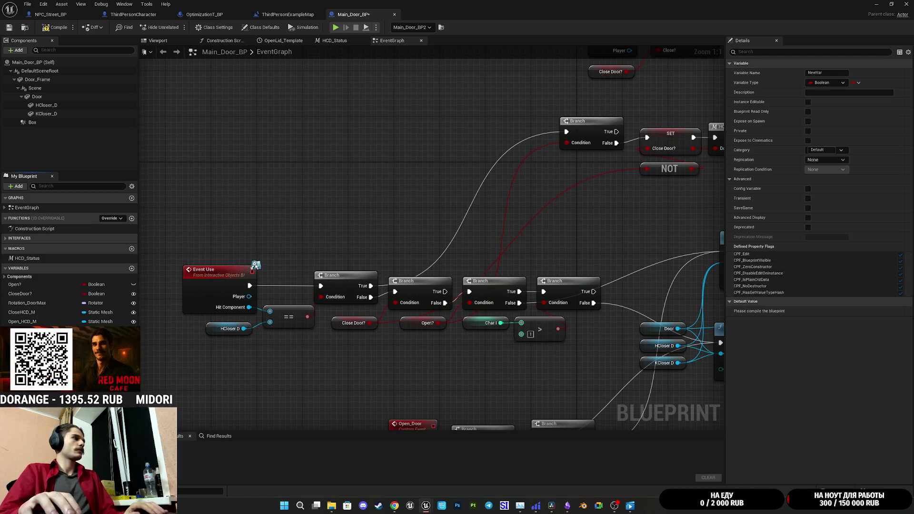
left_click(95, 330)
type("ambie")
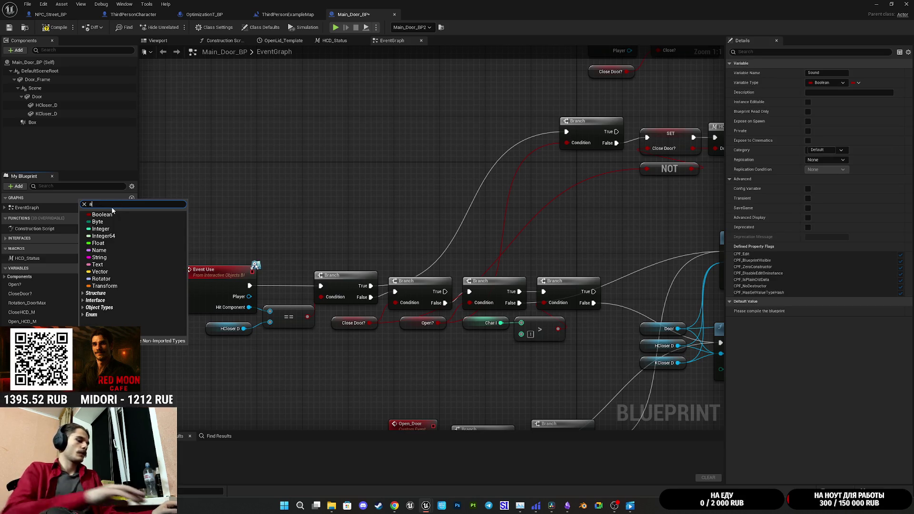
mouse_move(157, 222)
left_click(209, 223)
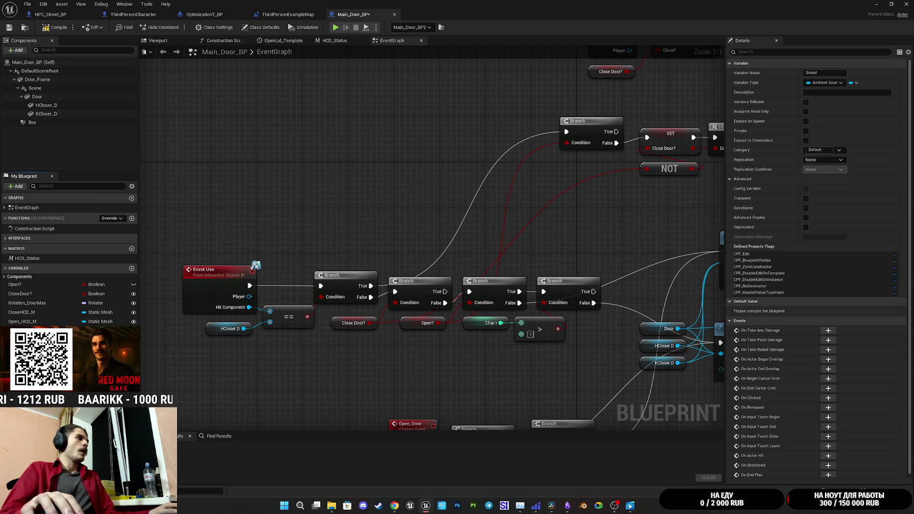
left_click(133, 331)
left_click(56, 27)
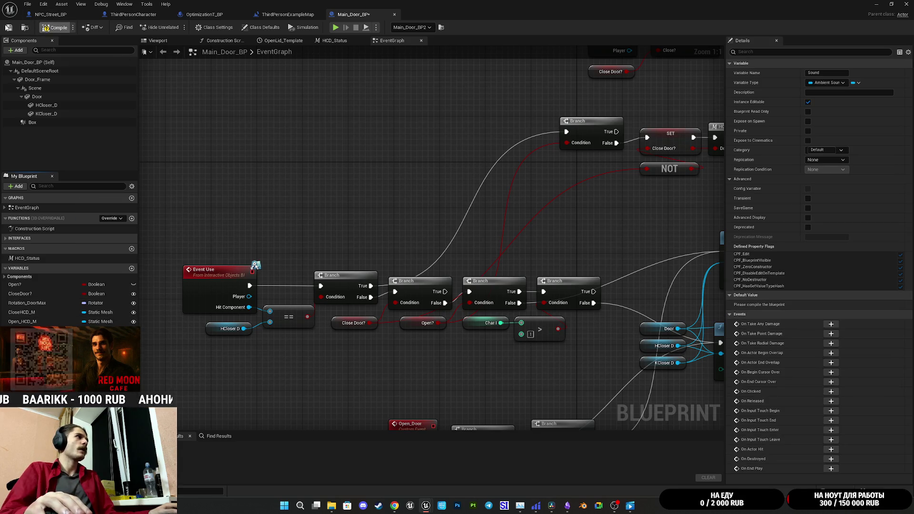
left_click(9, 27)
Switch over to the Twitch stream dashboard
mouse_move(629, 505)
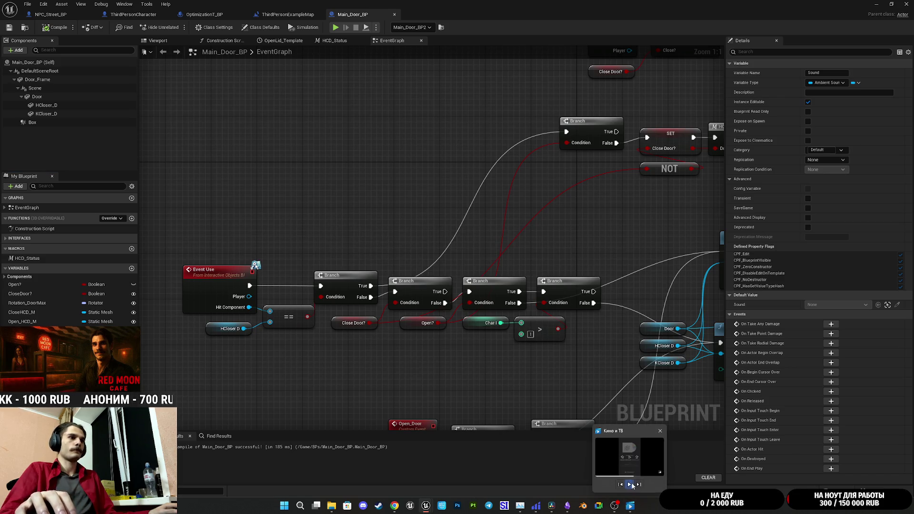
mouse_move(394, 505)
left_click(393, 480)
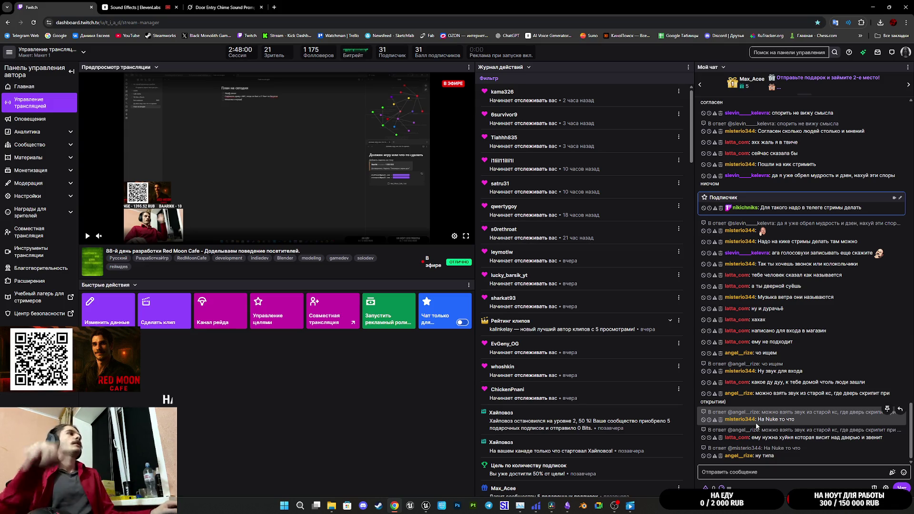
Return to the Main_Door_BP blueprint editor in Unreal Engine
mouse_move(426, 505)
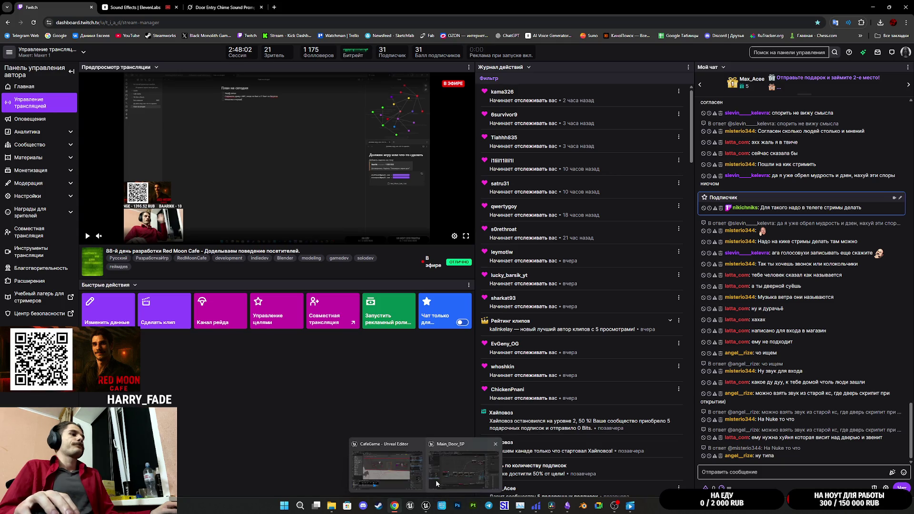
left_click(435, 479)
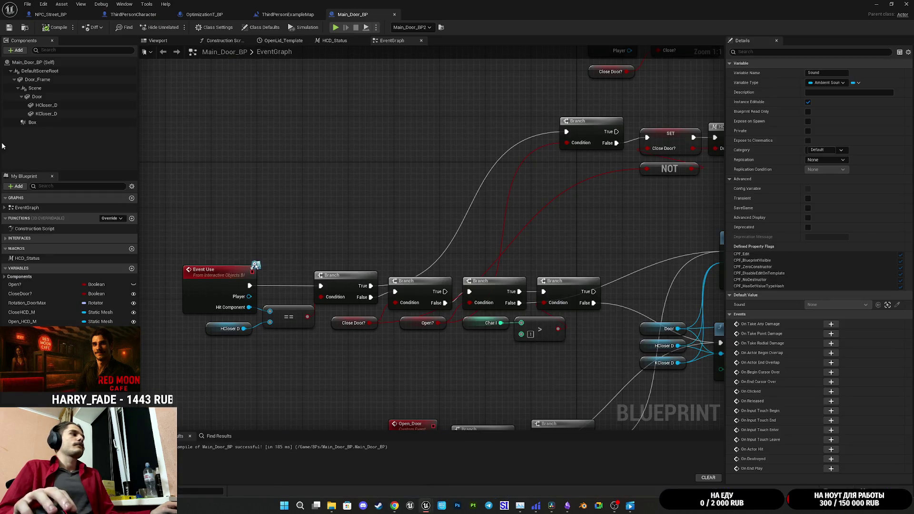
Move the Open_Door, Branch and Close Door? node group into open graph space
left_click_drag(380, 199, 273, 167)
mouse_move(362, 238)
left_mouse_down()
mouse_move(363, 214)
mouse_move(372, 276)
mouse_move(365, 403)
mouse_move(466, 381)
mouse_move(481, 387)
mouse_move(481, 376)
left_mouse_up()
left_click_drag(605, 181, 422, 191)
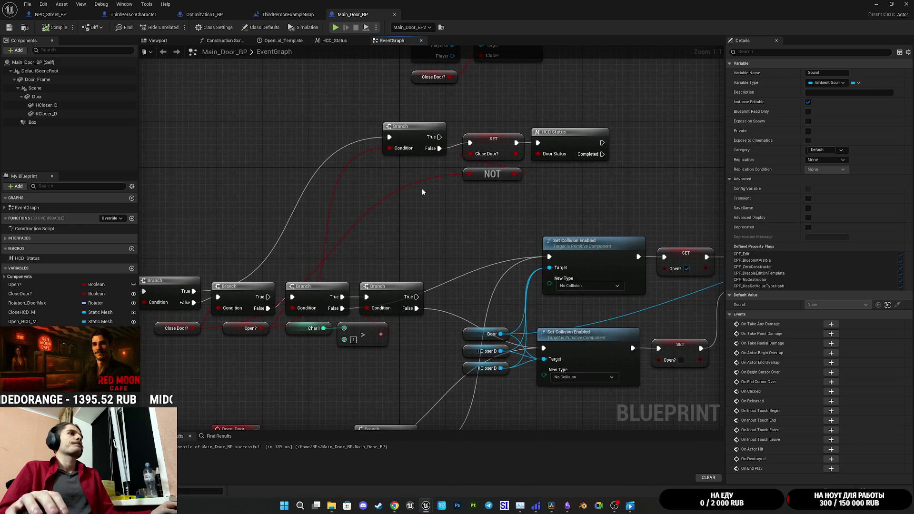
scroll(432, 218, "down", 2)
mouse_move(432, 219)
left_mouse_down()
mouse_move(549, 247)
mouse_move(528, 174)
left_mouse_up()
scroll(528, 174, "up", 2)
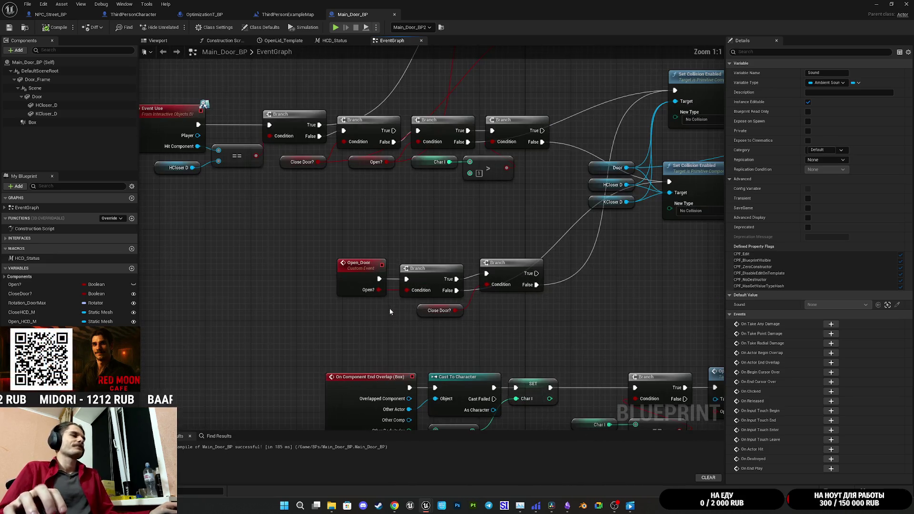
left_click_drag(362, 326, 577, 271)
mouse_move(511, 276)
left_mouse_down()
mouse_move(615, 277)
mouse_move(478, 291)
mouse_move(410, 277)
left_mouse_up()
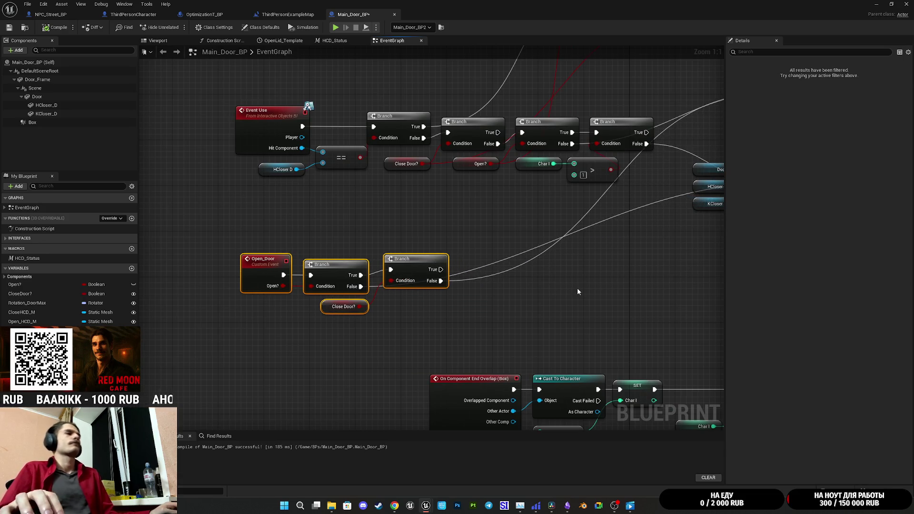
left_click_drag(577, 292, 363, 304)
mouse_move(424, 280)
left_mouse_down()
mouse_move(414, 281)
mouse_move(431, 285)
mouse_move(302, 306)
mouse_move(527, 285)
left_mouse_up()
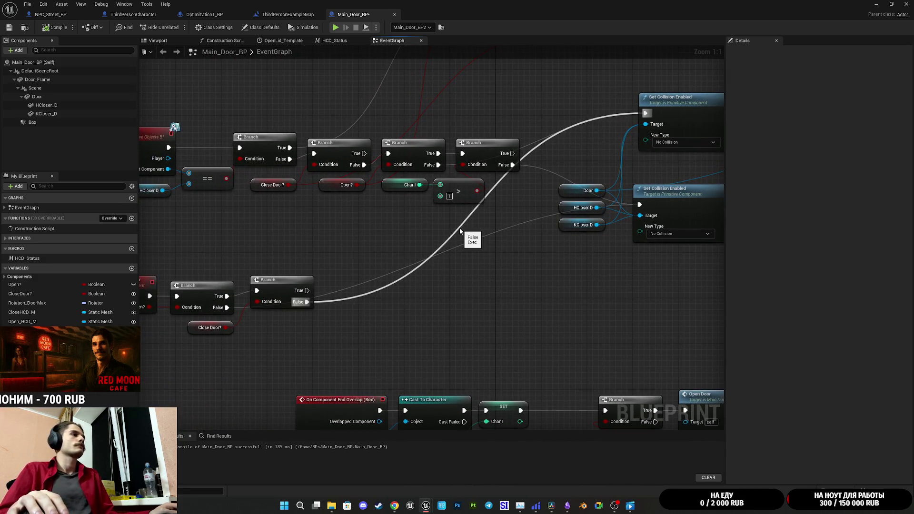
Add a Sound getter with an Is Valid check fed by Branch False, Is Not Valid linked to Set Collision
mouse_move(22, 331)
left_mouse_down()
mouse_move(300, 352)
mouse_move(308, 331)
mouse_move(340, 325)
left_mouse_up()
type("is va")
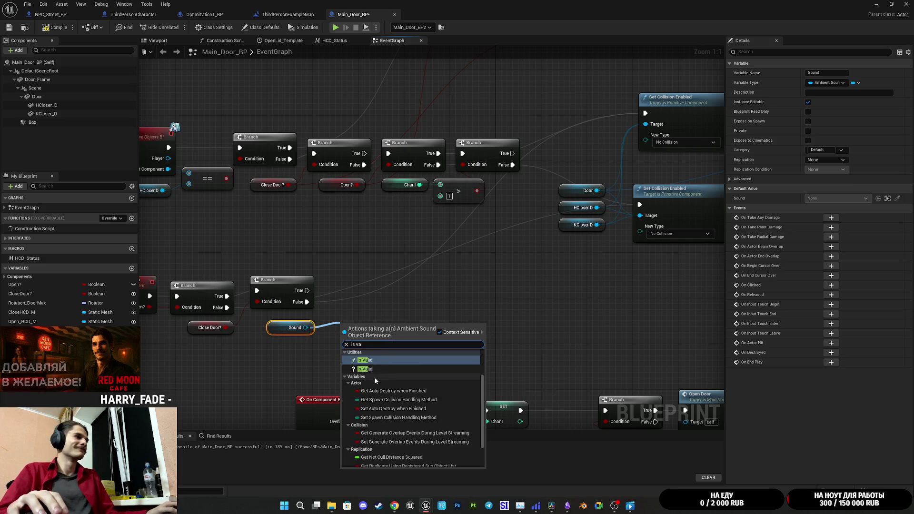
key("Escape")
mouse_move(415, 312)
left_mouse_down()
mouse_move(467, 309)
mouse_move(402, 316)
mouse_move(529, 311)
left_mouse_up()
left_click_drag(402, 347, 361, 314)
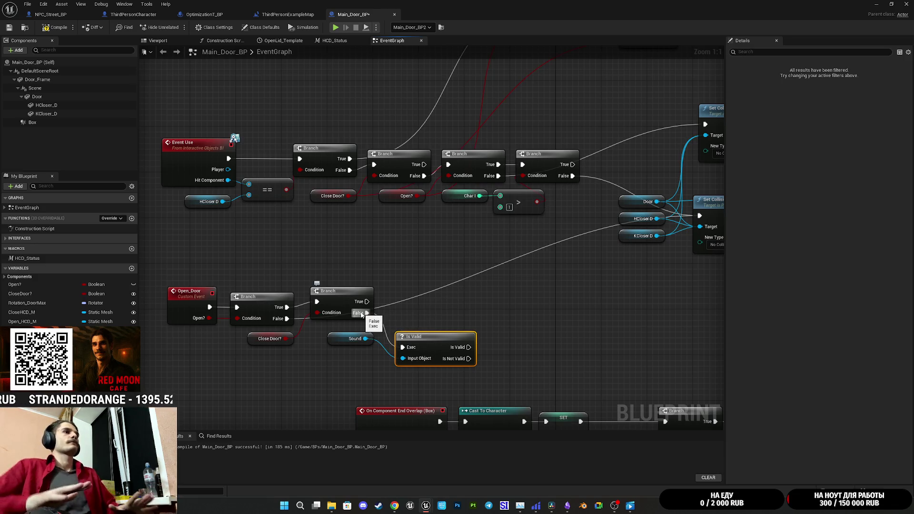
left_click(501, 315)
key("ctrl+z")
mouse_move(468, 347)
left_mouse_down()
mouse_move(486, 362)
mouse_move(611, 173)
mouse_move(709, 130)
left_mouse_up()
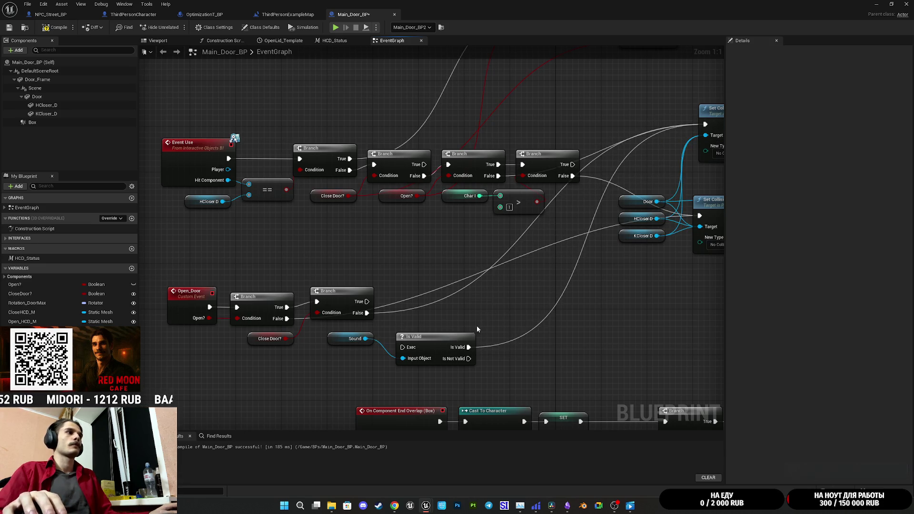
left_click(467, 346, "alt")
left_click_drag(468, 358, 704, 125)
left_click_drag(407, 347, 366, 313)
left_click_drag(438, 349, 426, 303)
left_click(473, 342)
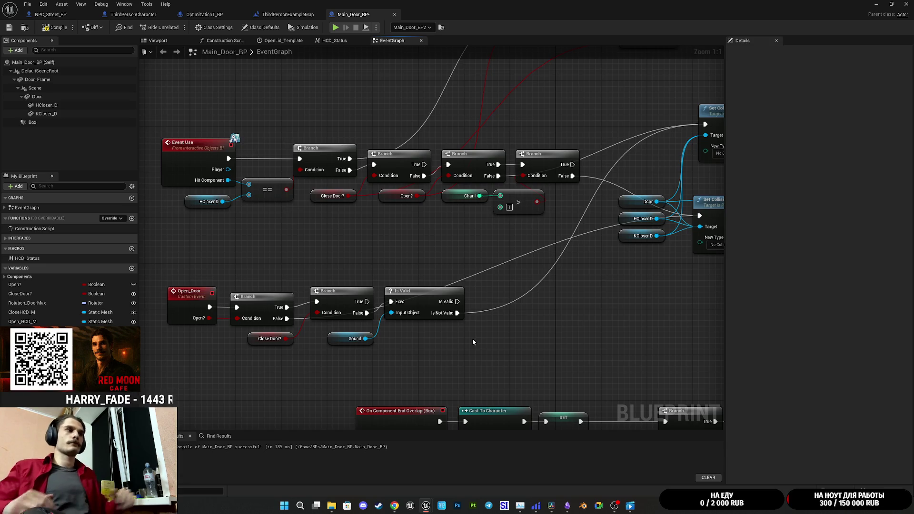
Add a Play node for Sound's audio component, running from Is Valid into Set Collision
left_click_drag(510, 331, 499, 344)
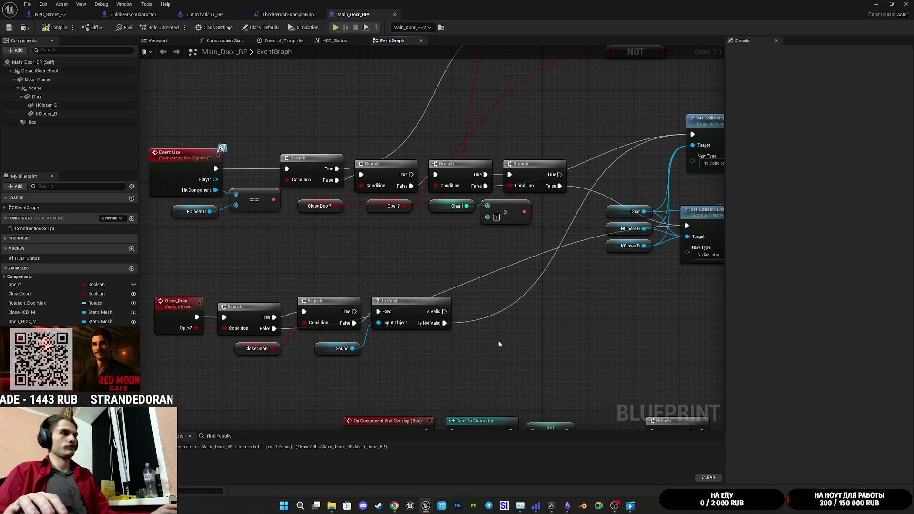
left_click_drag(353, 348, 414, 352)
type("play")
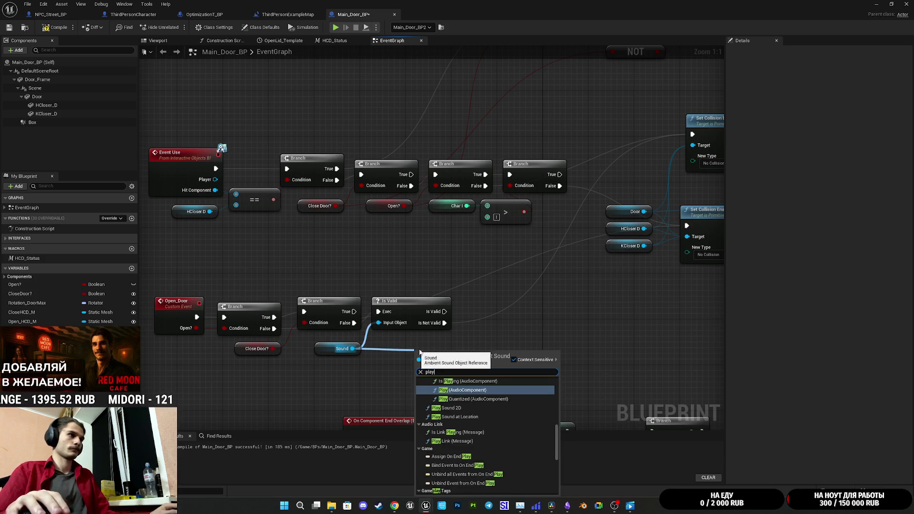
left_click(483, 391)
mouse_move(449, 362)
left_mouse_down()
mouse_move(487, 375)
mouse_move(516, 316)
left_mouse_up()
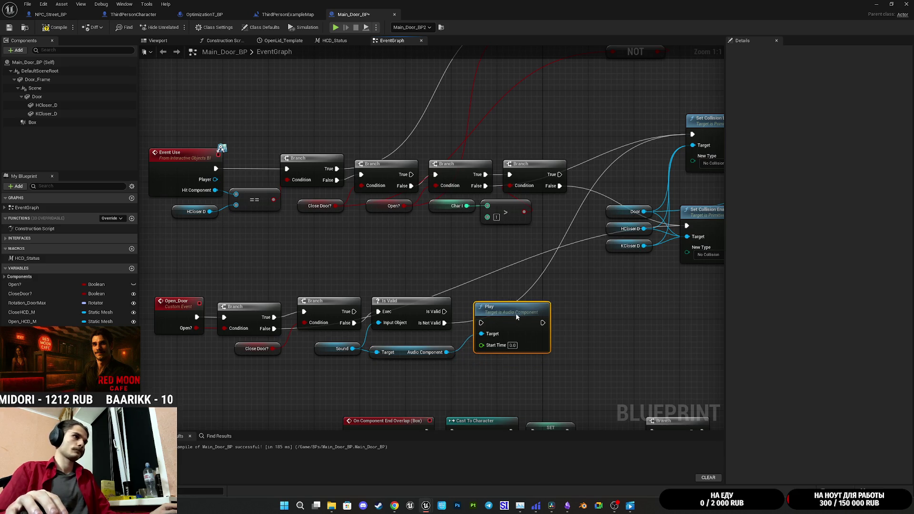
left_click_drag(444, 311, 530, 311)
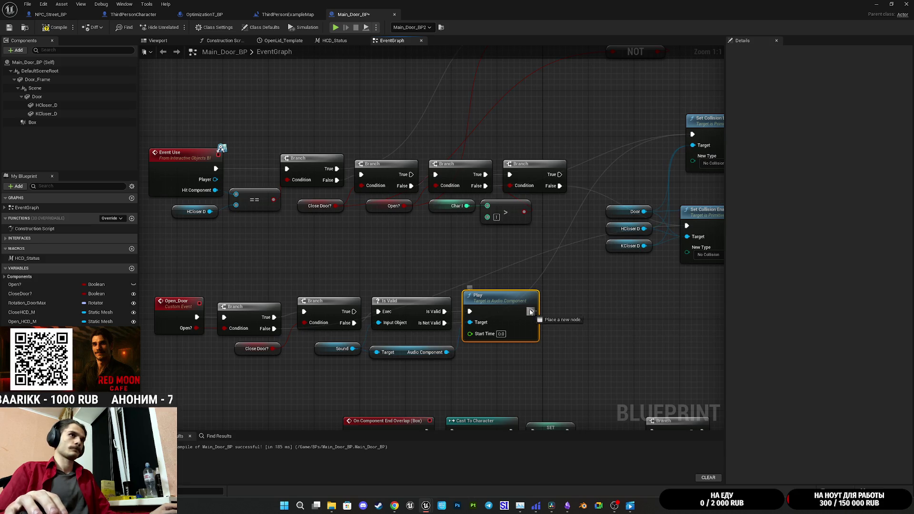
left_click_drag(646, 144, 692, 135)
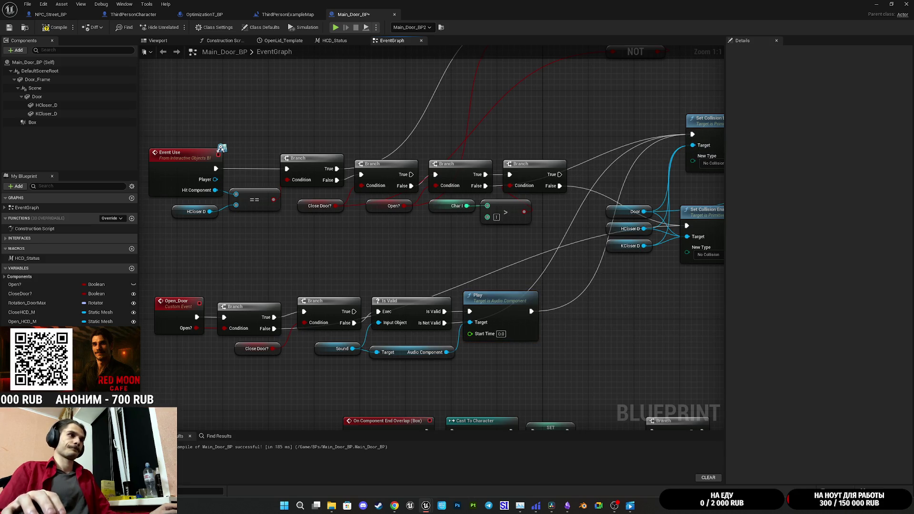
Compile Main_Door_BP and minimize the blueprint editor
left_click_drag(434, 378, 463, 344)
left_click_drag(412, 324, 413, 325)
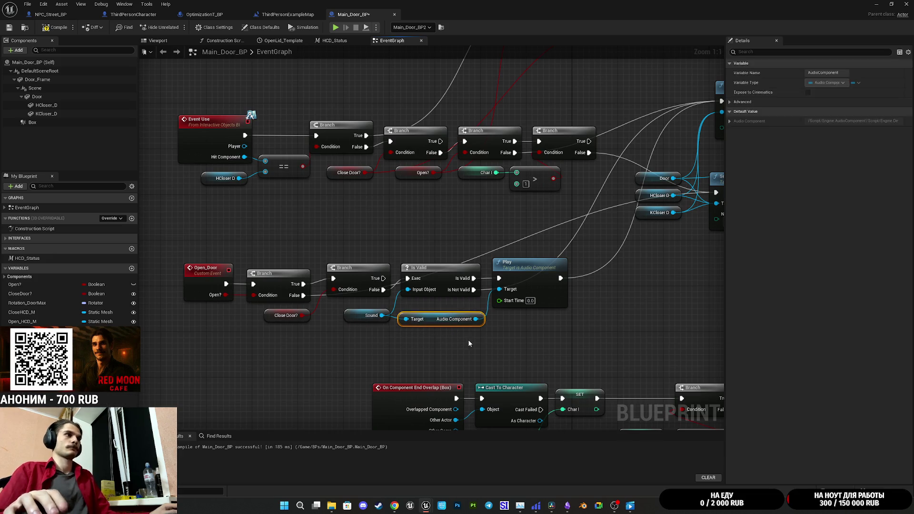
left_click(42, 27)
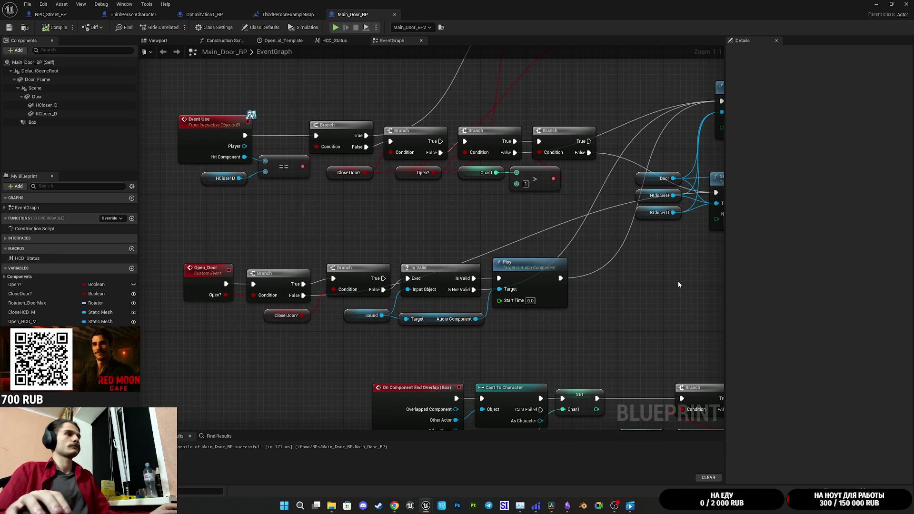
left_click(876, 4)
Fly into the cafe and select the ambient sound actor on the wall
key("w")
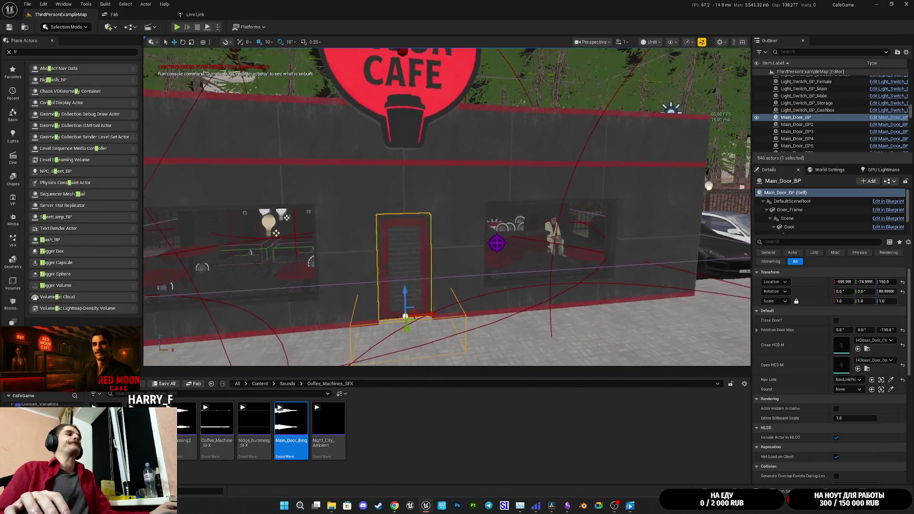
key("w")
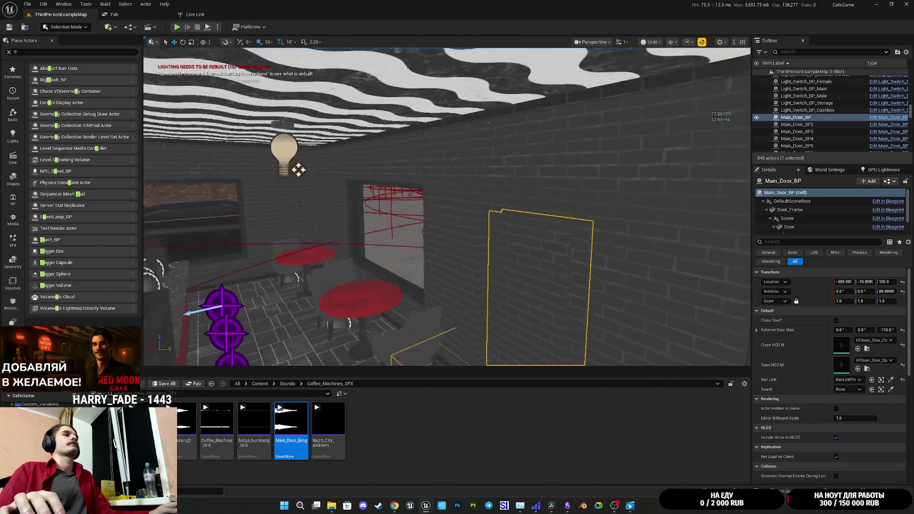
key("s")
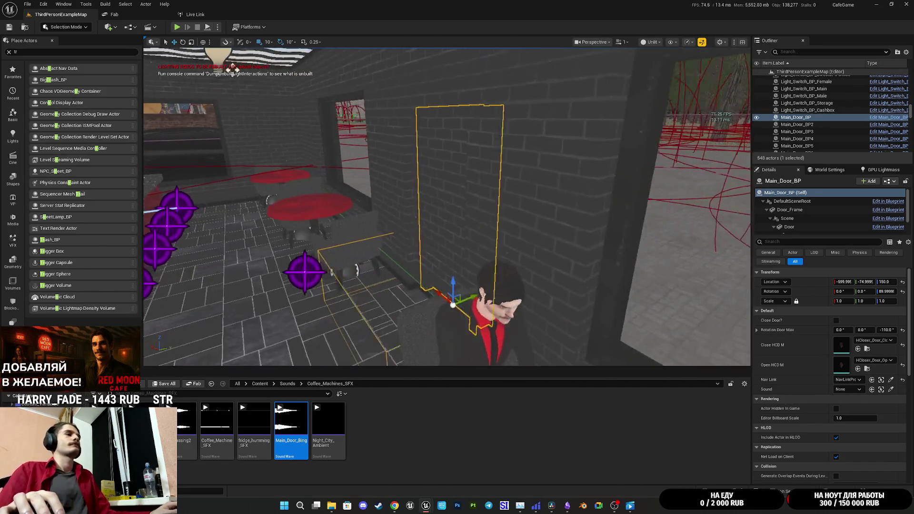
key("s")
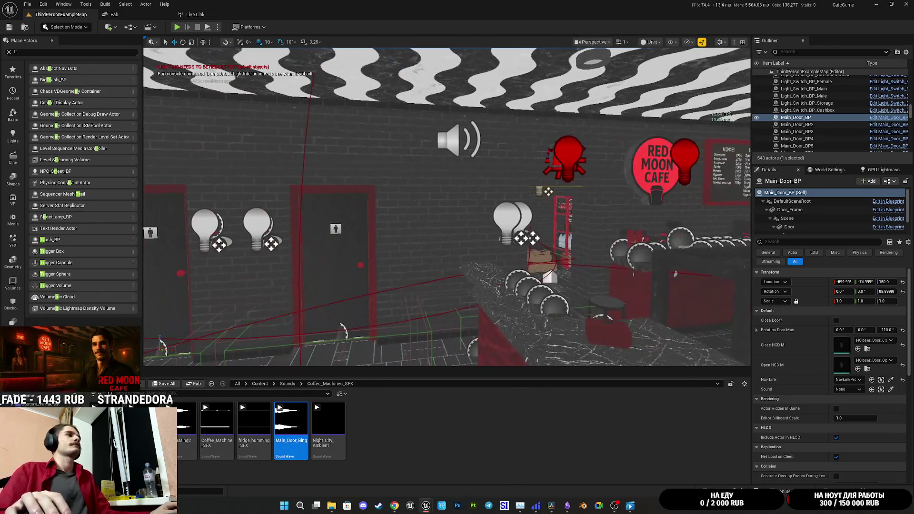
left_click(328, 138)
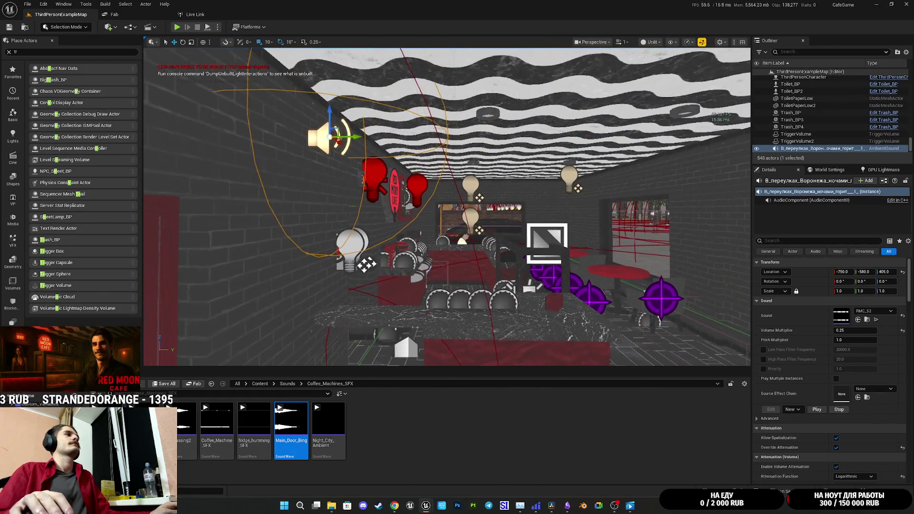
Alt-drag a copy of the sound actor along Y and shift it left along the wall
left_click_drag(363, 137, 747, 138)
key("f")
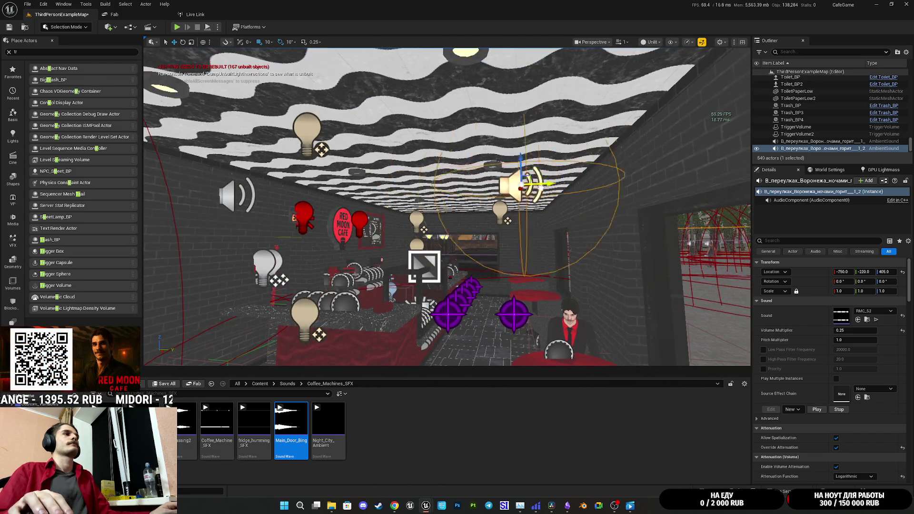
scroll(801, 436, "down", 3)
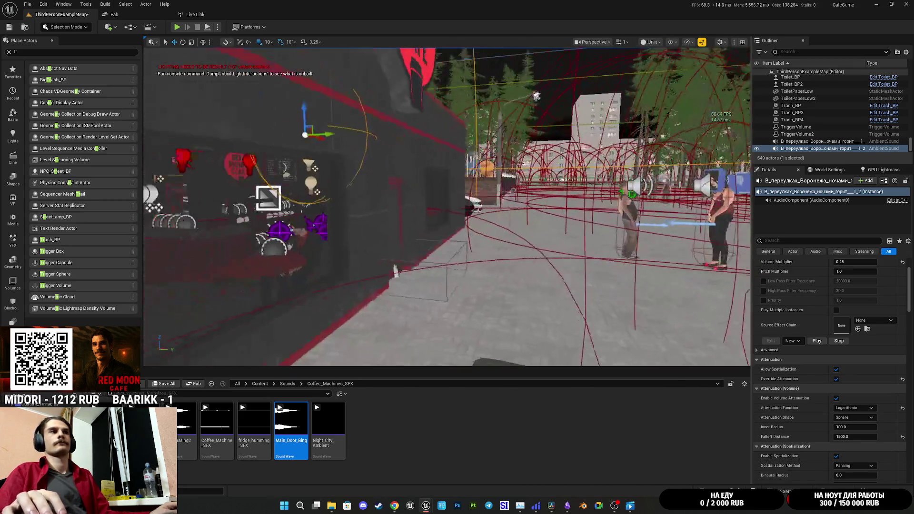
key("f")
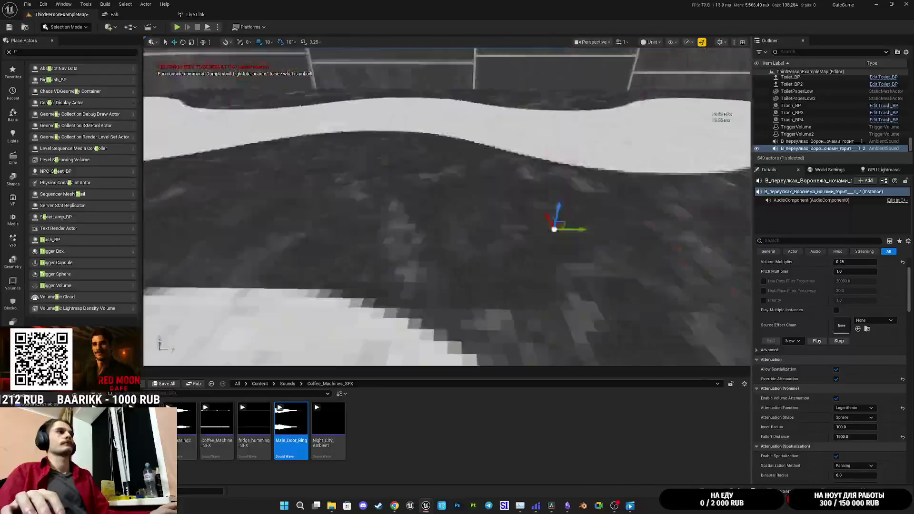
mouse_move(509, 203)
left_mouse_down()
mouse_move(366, 202)
mouse_move(378, 203)
left_mouse_up()
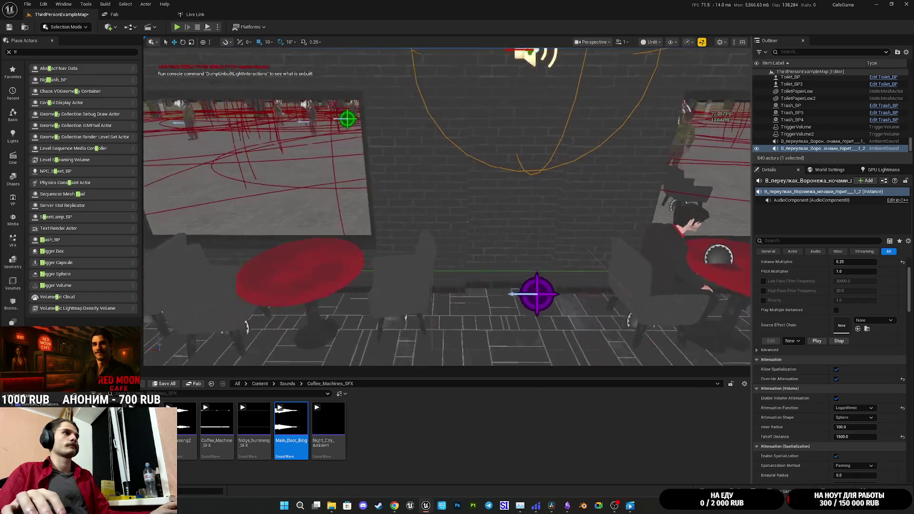
mouse_move(459, 245)
left_mouse_down()
mouse_move(504, 250)
mouse_move(459, 245)
left_mouse_up()
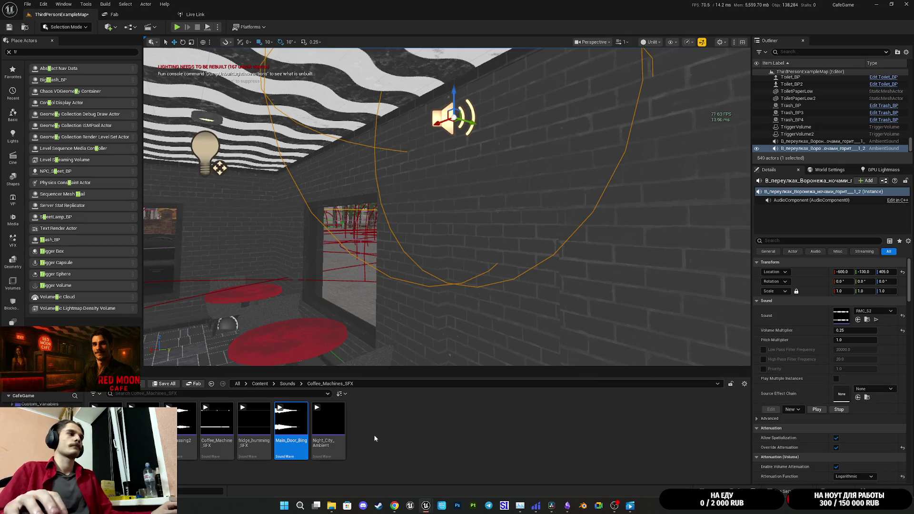
Assign Main_Door_Bing as the ambient actor's sound and save all
left_click(858, 319)
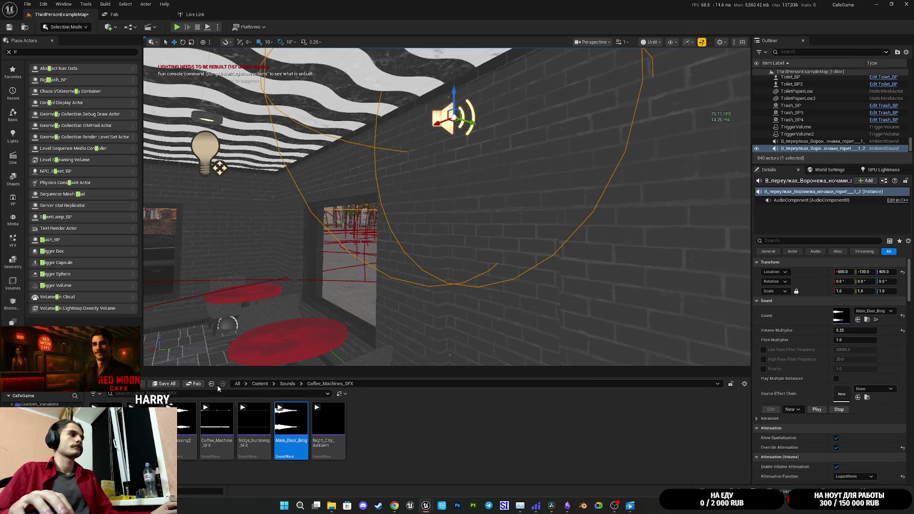
left_click(162, 383)
left_click(513, 333)
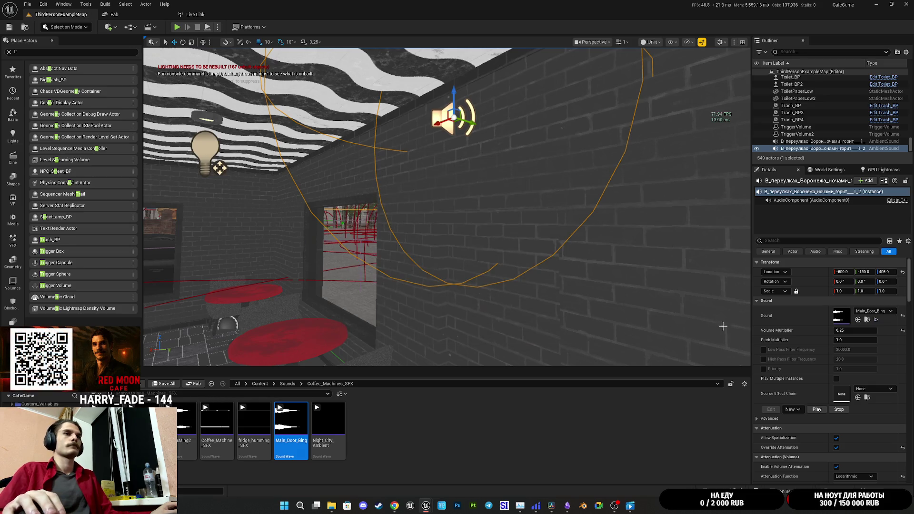
Set the main door's Sound property to the ambient sound actor and save all
left_click_drag(617, 272, 580, 149)
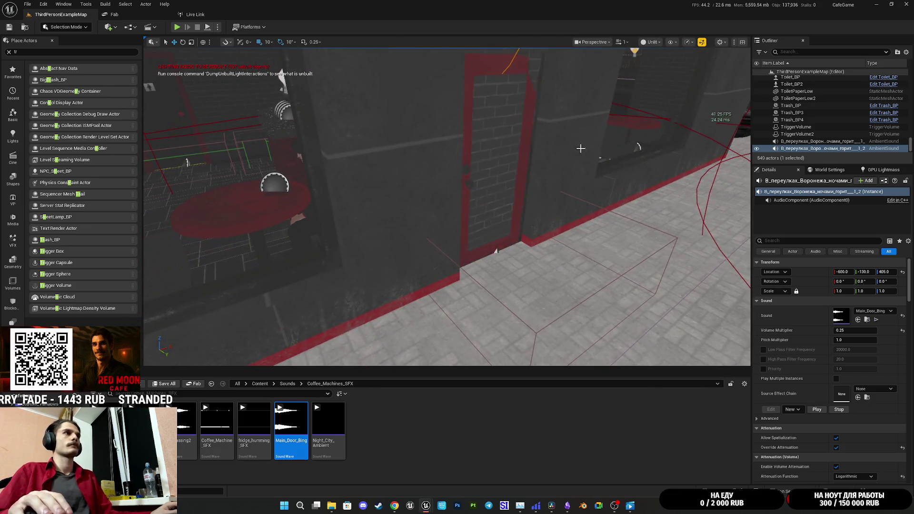
left_click(524, 122)
left_click(527, 81)
key("f")
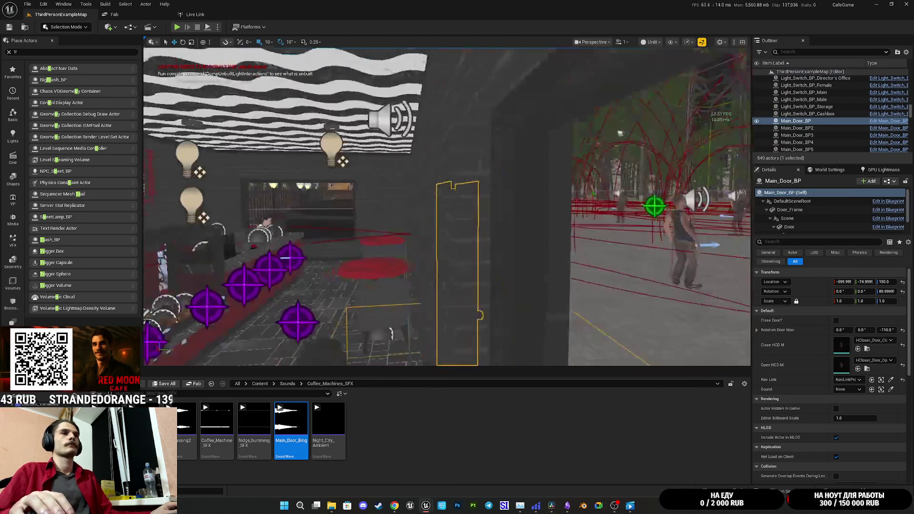
left_click(891, 390)
left_click(455, 188)
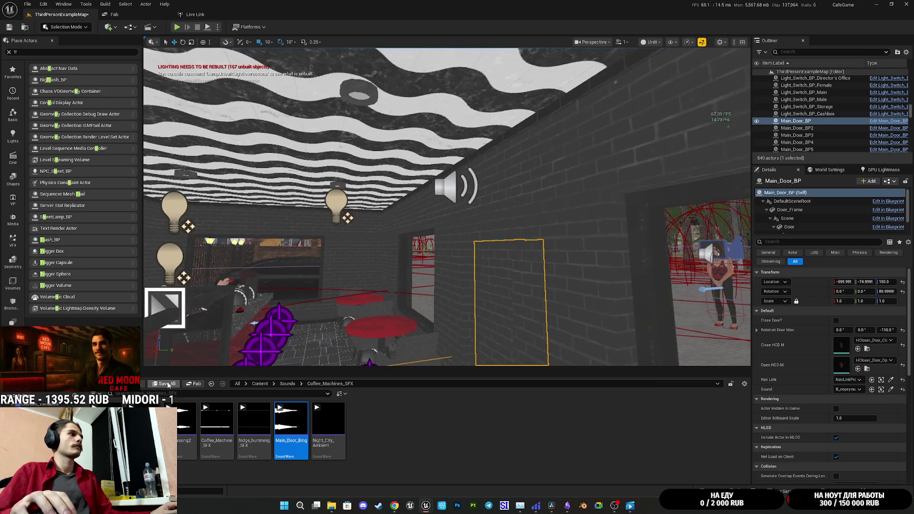
left_click(168, 383)
left_click(523, 332)
type("a")
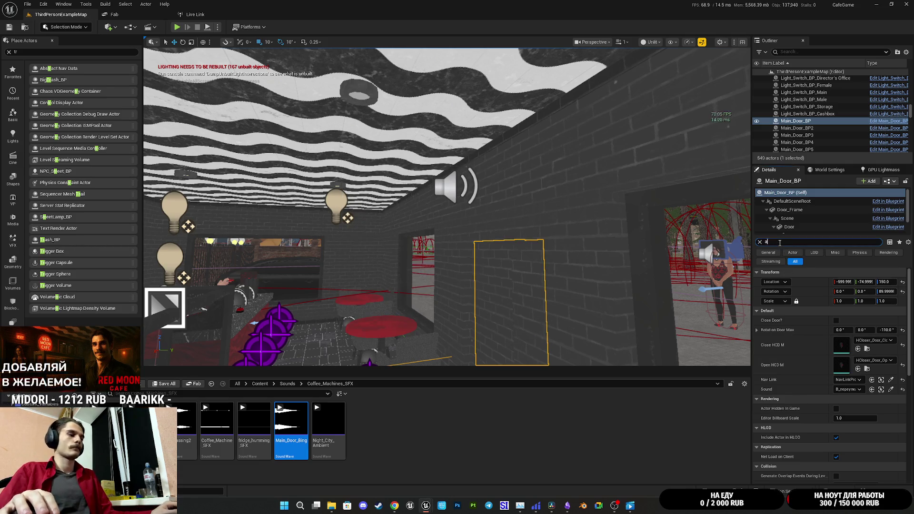
Untick Auto Activate on the ambient street sound speaker and save the level
type("u")
left_click_drag(520, 214, 499, 195)
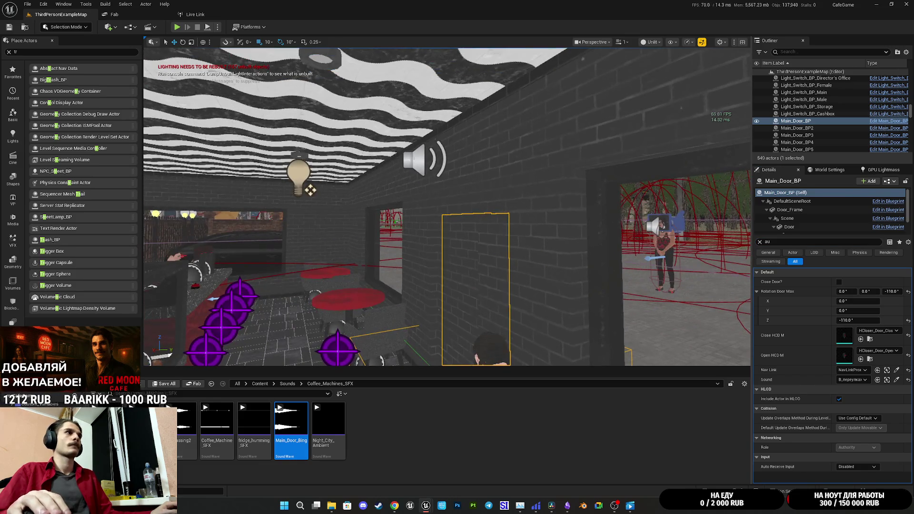
left_click(423, 160)
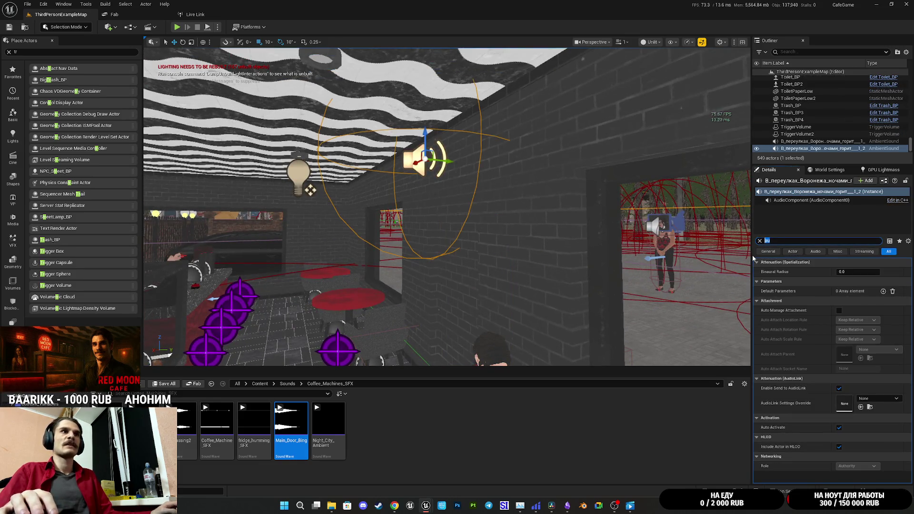
type("uto")
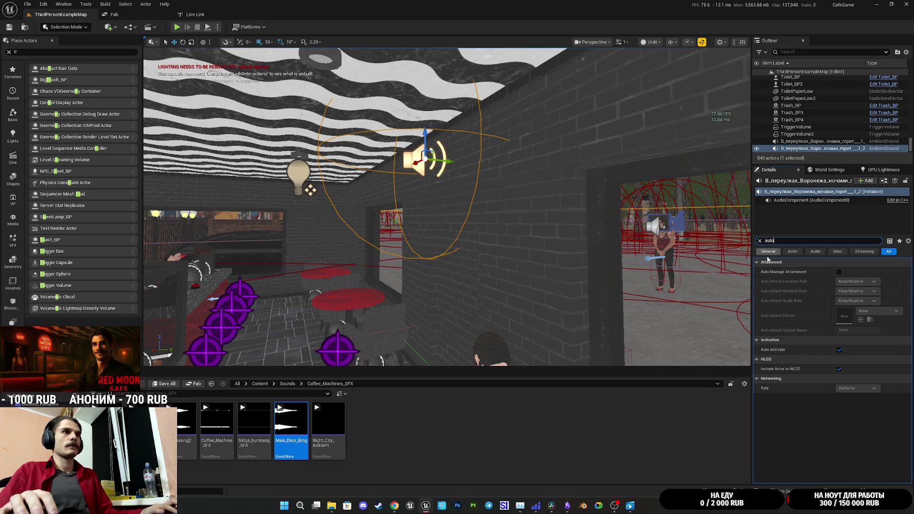
left_click(839, 349)
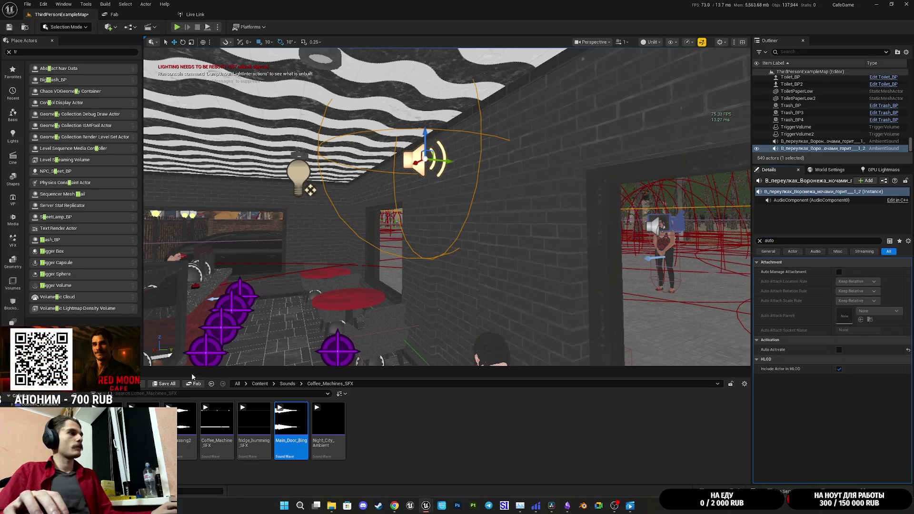
left_click(163, 384)
left_click(509, 332)
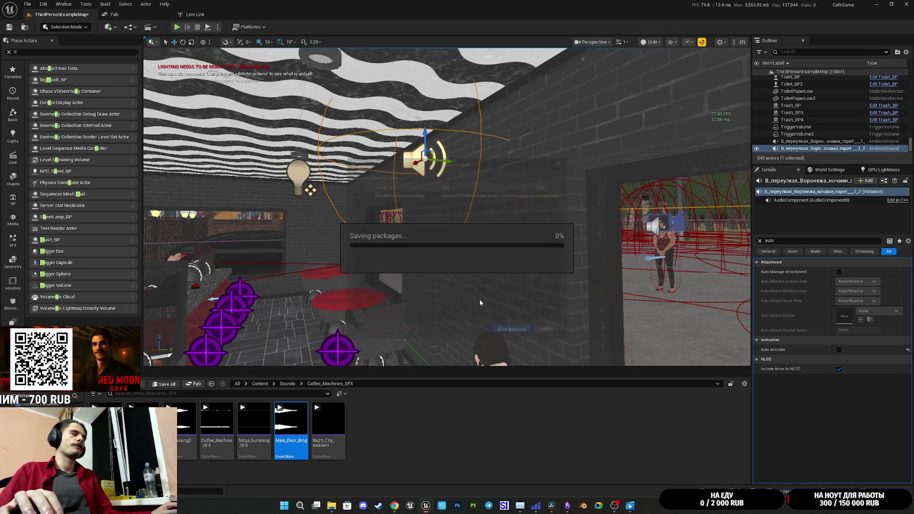
left_click(176, 28)
Playtest the level, walking out into the square and spotting the stray armchair
key("F11")
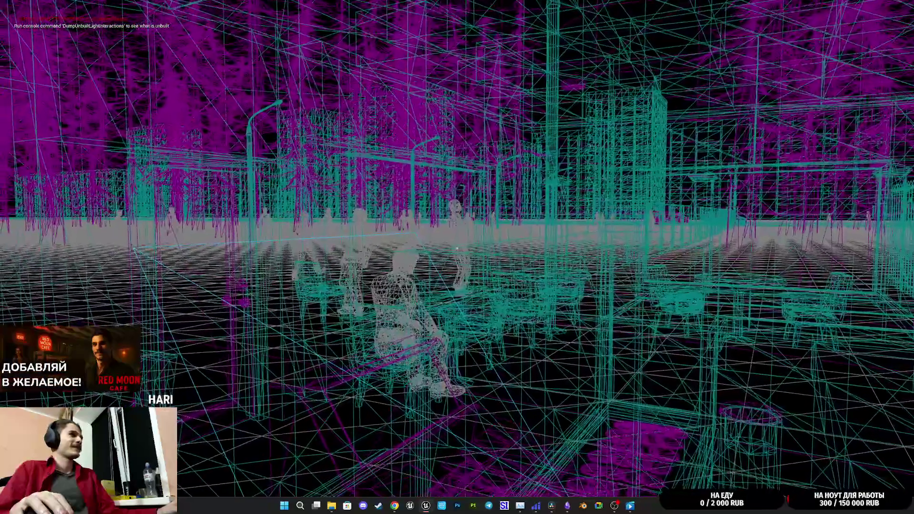
key("w")
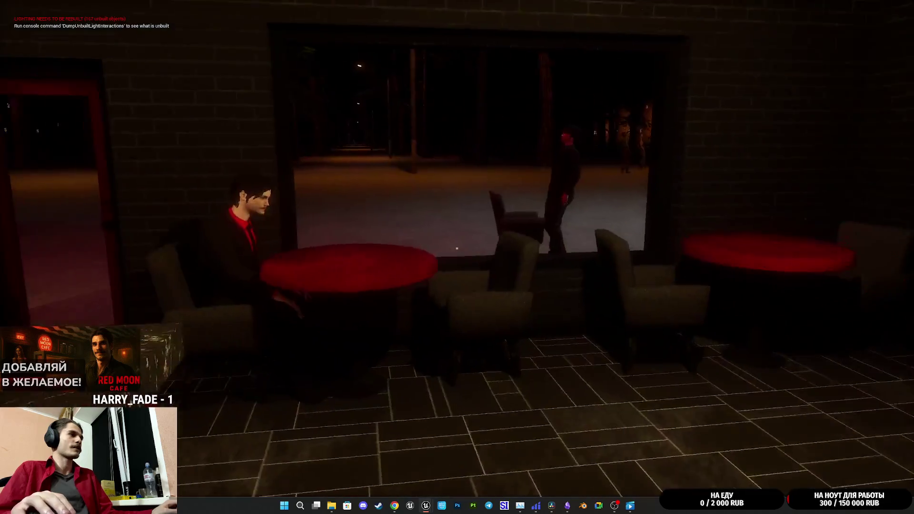
key("w")
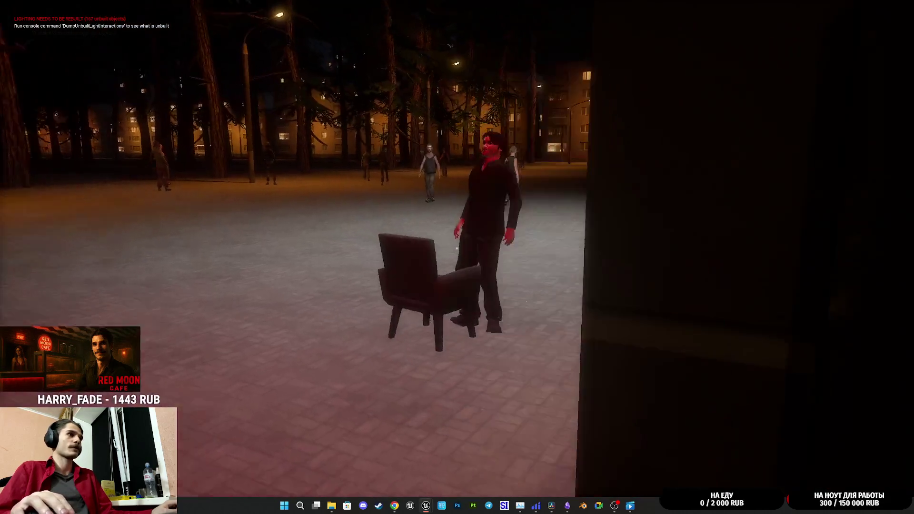
key("w")
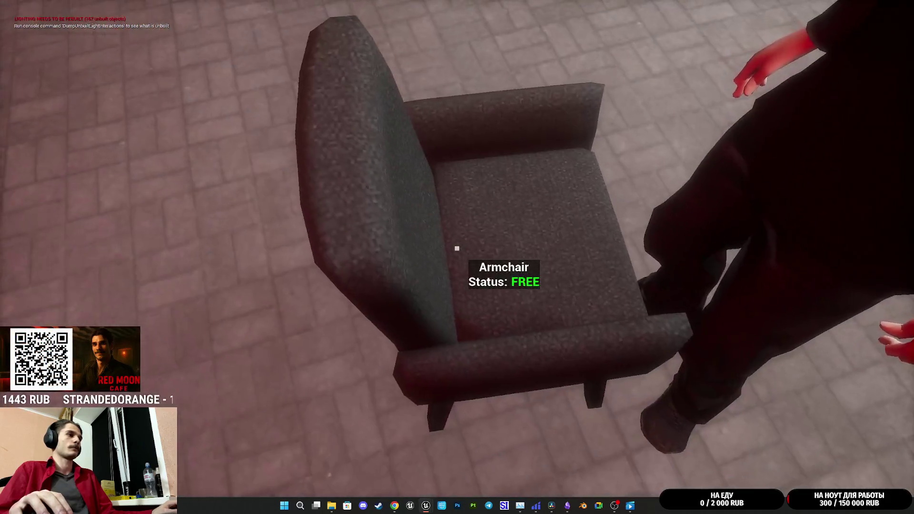
key("s")
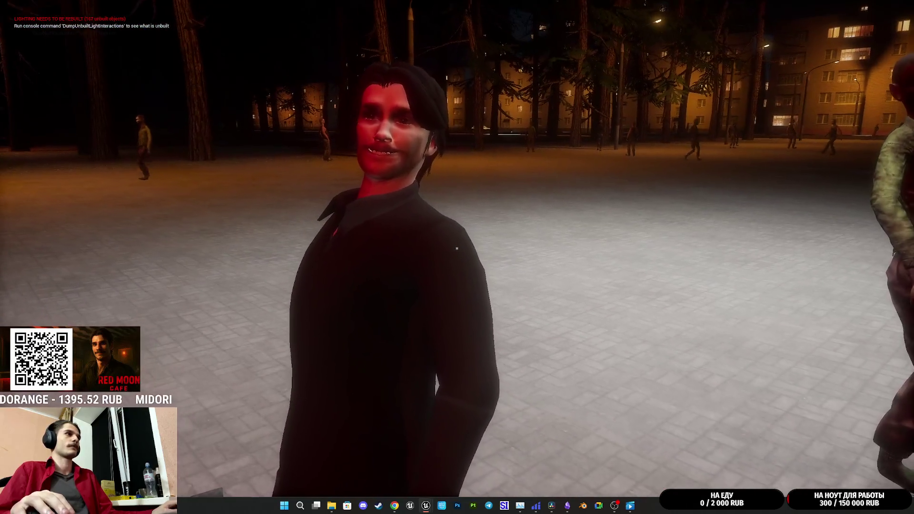
key("Escape")
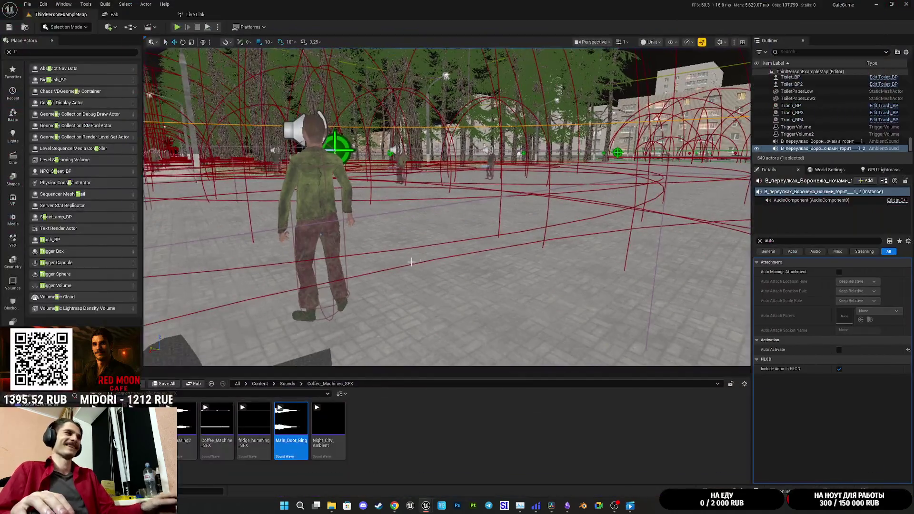
Delete the Chair_BP15 armchair and save the level
key("Delete")
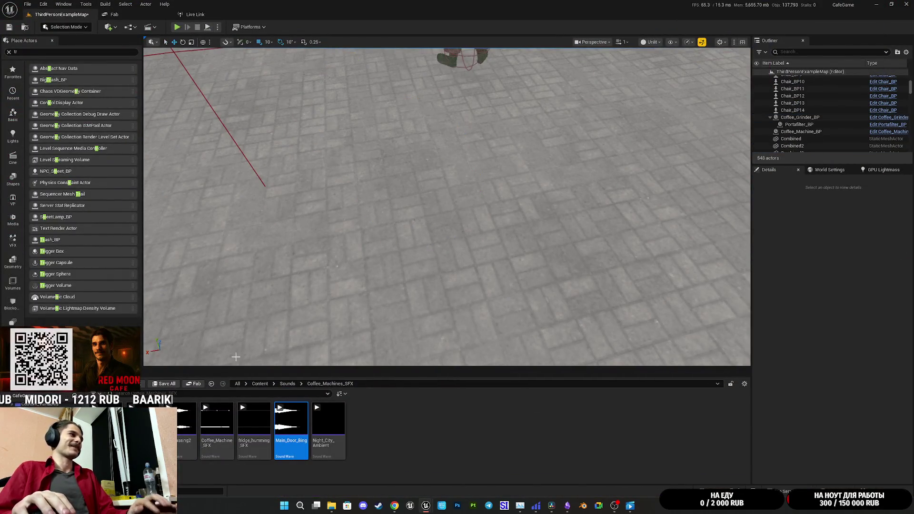
left_click(164, 385)
left_click(504, 329)
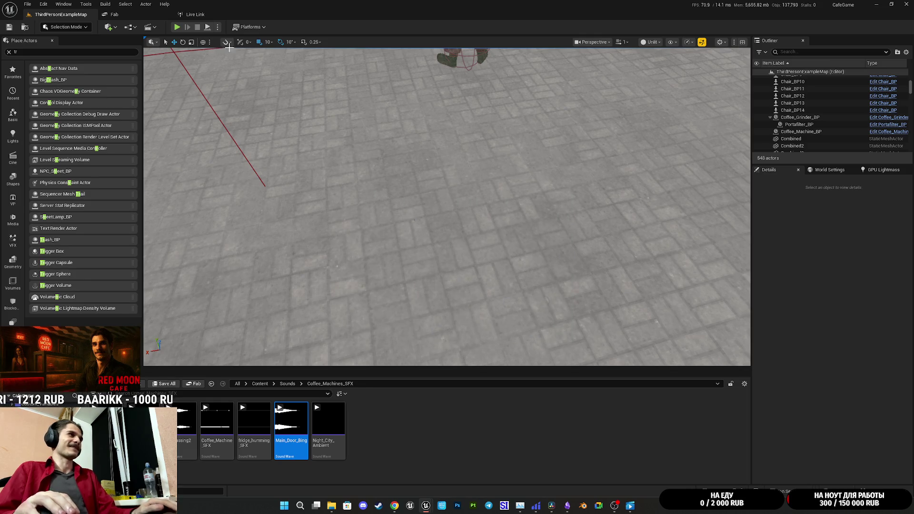
Playtest again, walking through the door and across the cafe to the counter
key("alt+p")
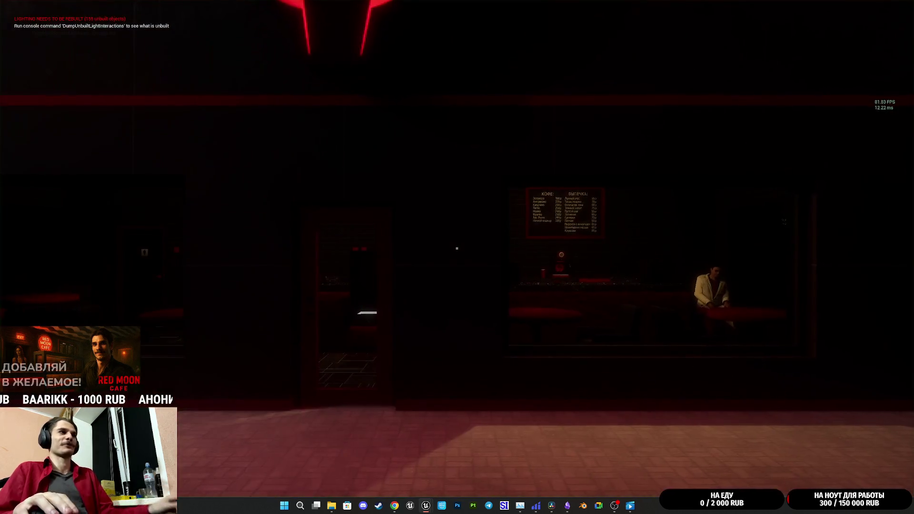
key("w")
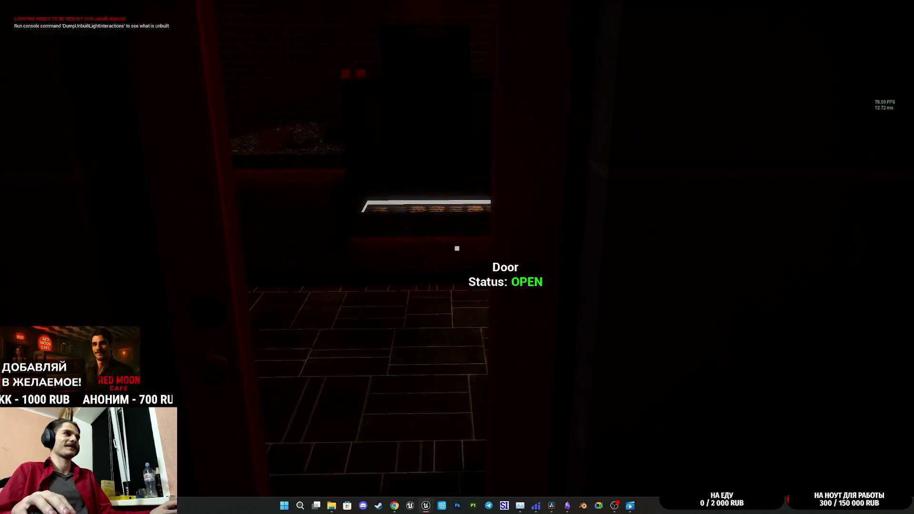
key("w")
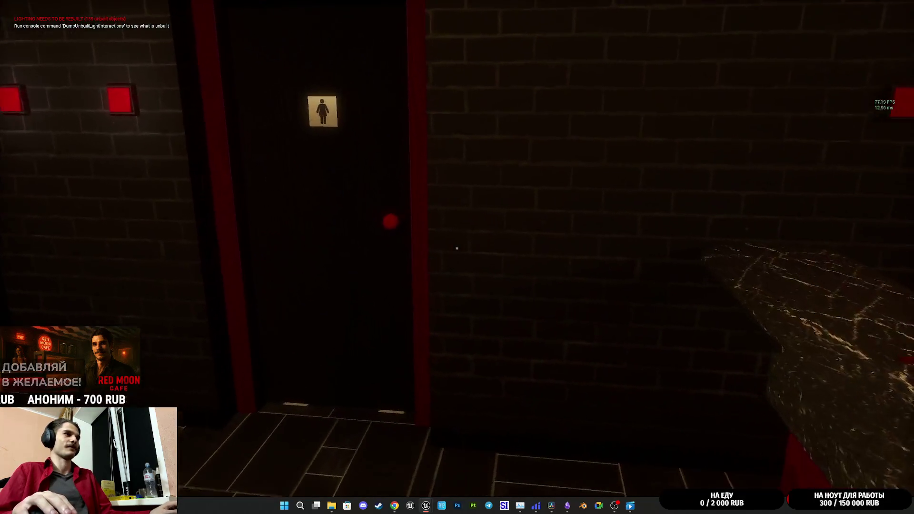
key("w")
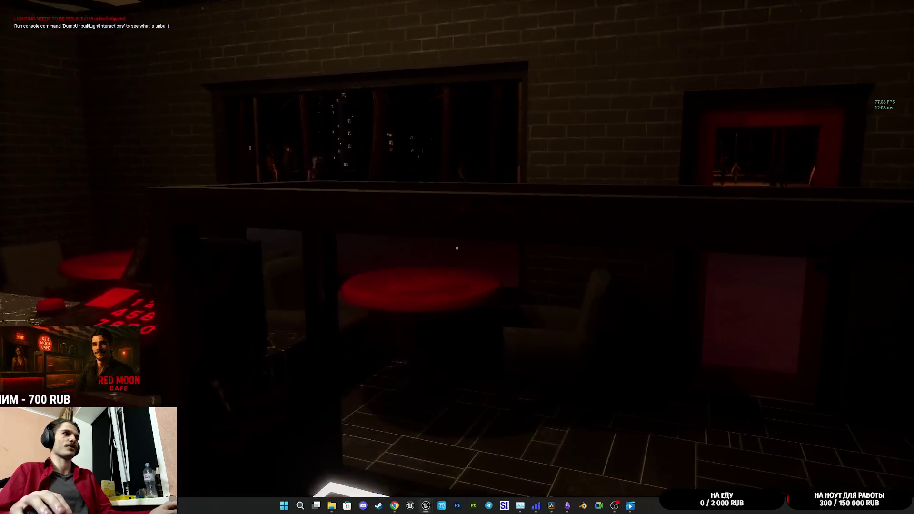
key("w")
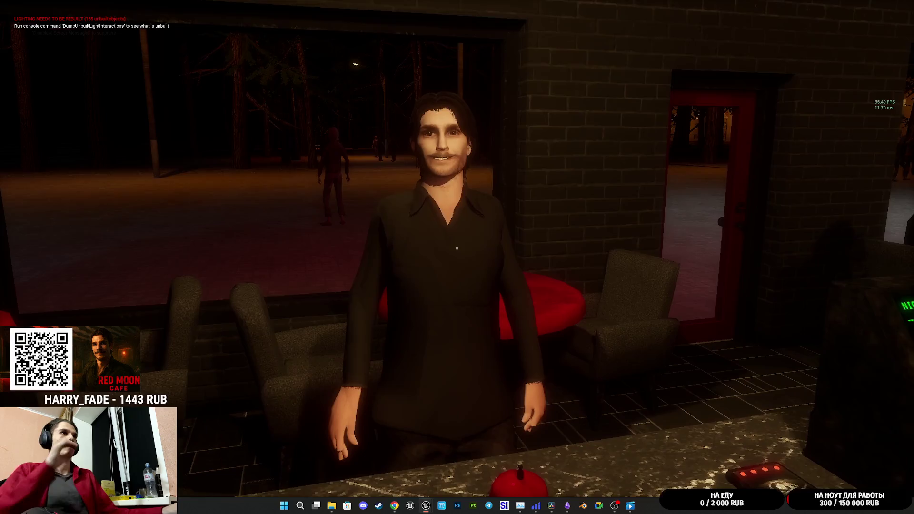
key("Escape")
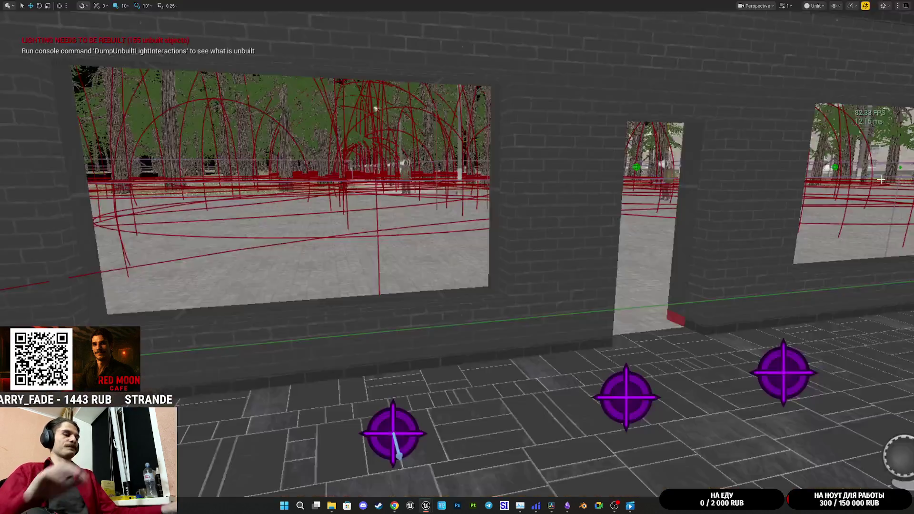
mouse_move(426, 506)
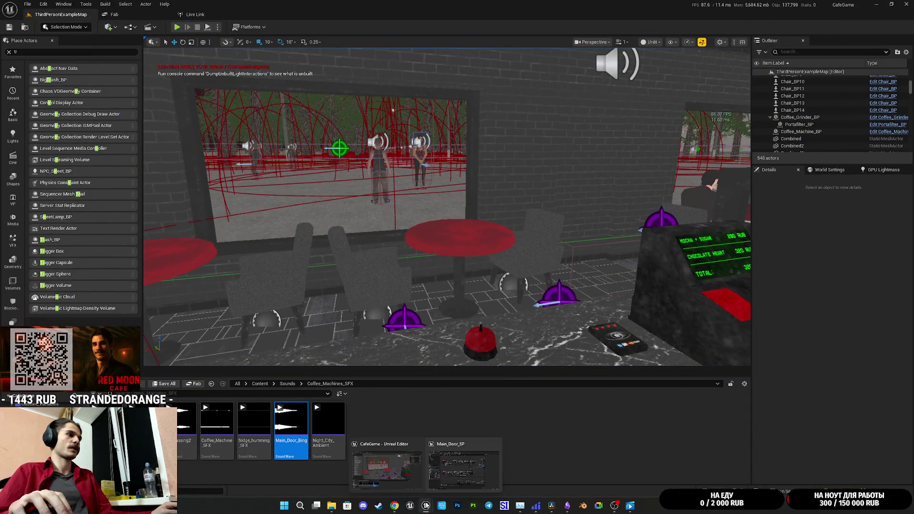
left_click(464, 464)
left_click_drag(603, 319, 566, 324)
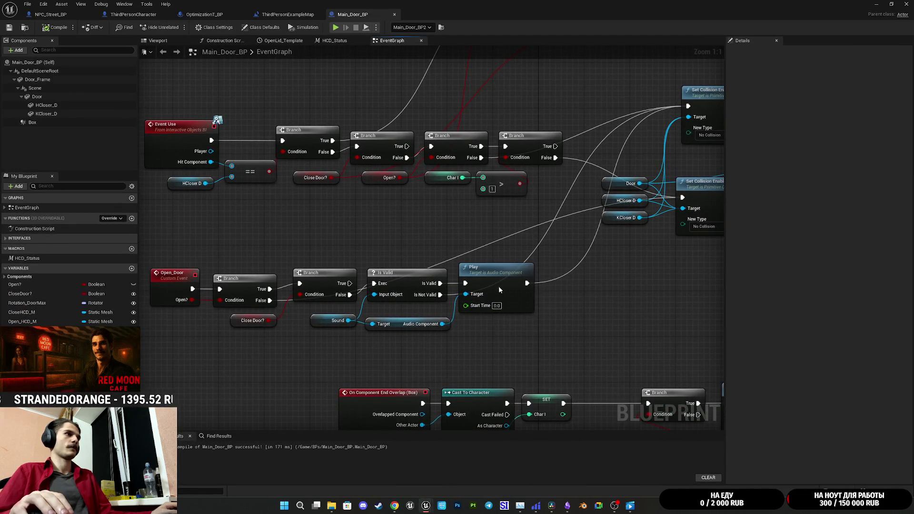
left_click_drag(475, 287, 526, 287)
left_click_drag(440, 283, 452, 293)
type("dela")
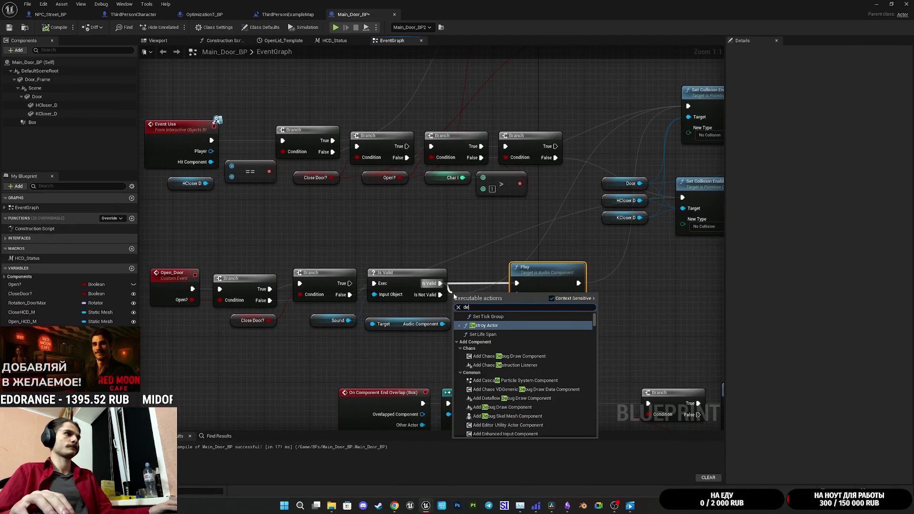
key("Escape")
key("ctrl+z")
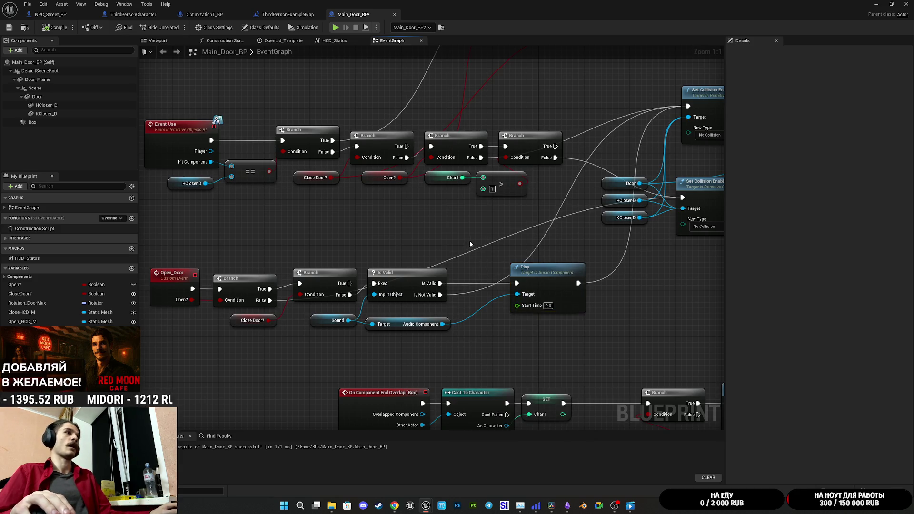
left_click(579, 312)
left_click_drag(579, 313, 611, 322)
left_click_drag(375, 330, 517, 353)
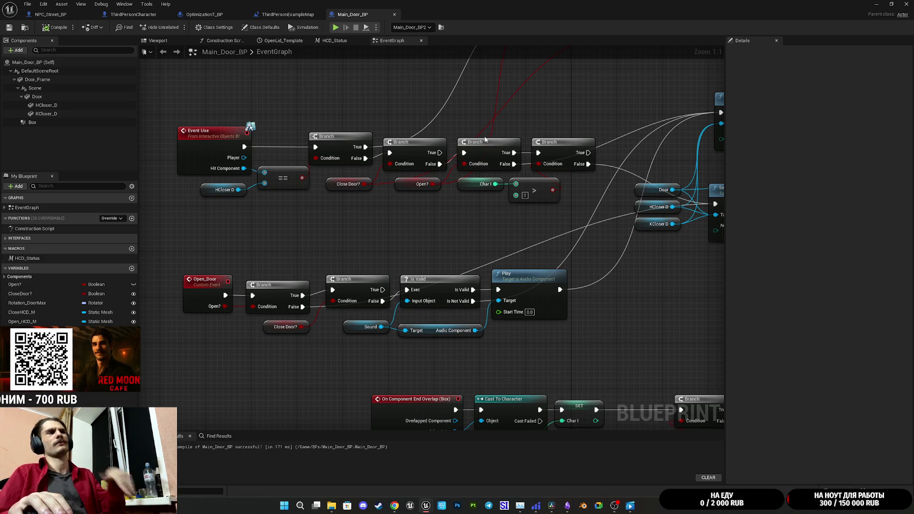
left_click_drag(544, 140, 601, 91)
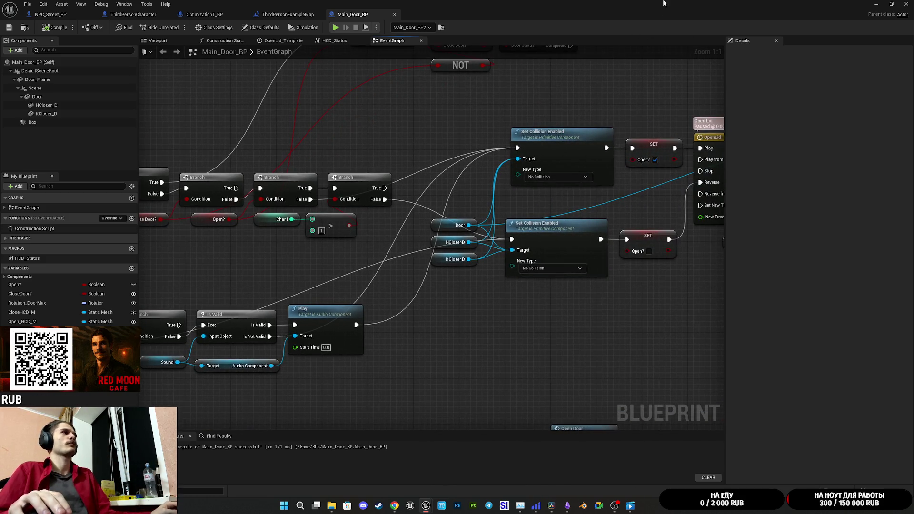
left_click(873, 4)
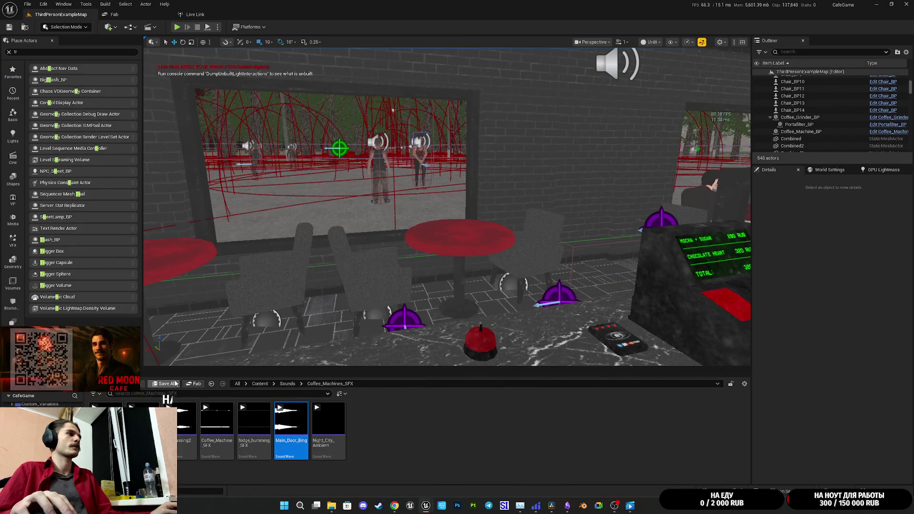
Read the Twitch chat, then return to the Main_Door_BP blueprint editor
left_click(376, 473)
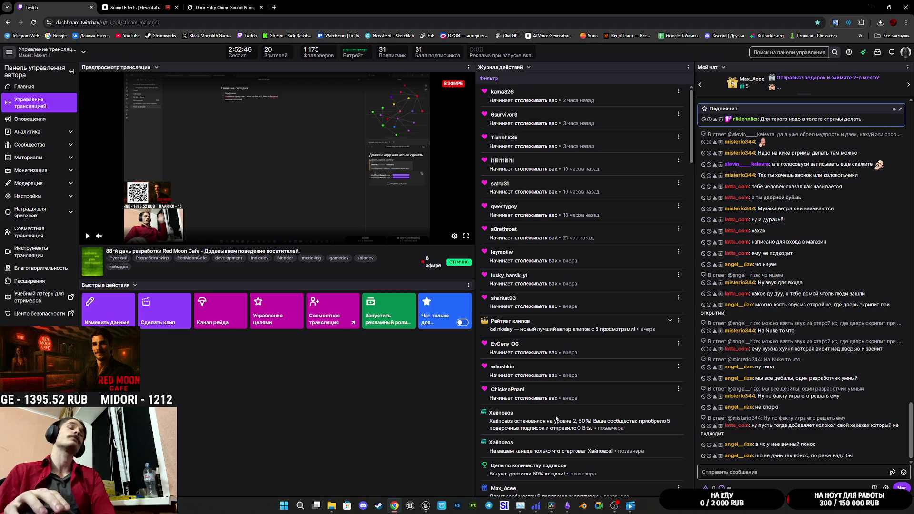
mouse_move(431, 508)
left_click(452, 461)
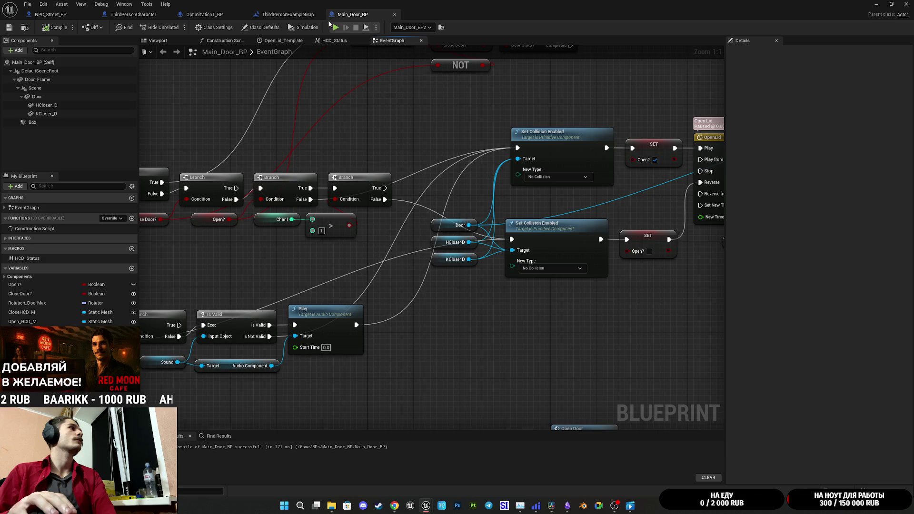
Cycle through the editor tabs to the ThirdPersonCharacter blueprint's FatigueEGraph
left_click(288, 15)
left_click_drag(218, 15, 90, 16)
left_click(66, 15)
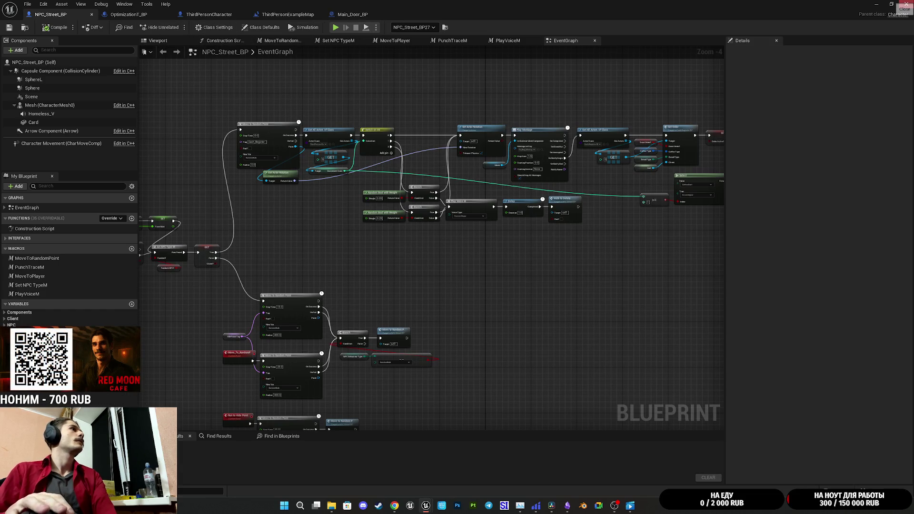
left_click(208, 14)
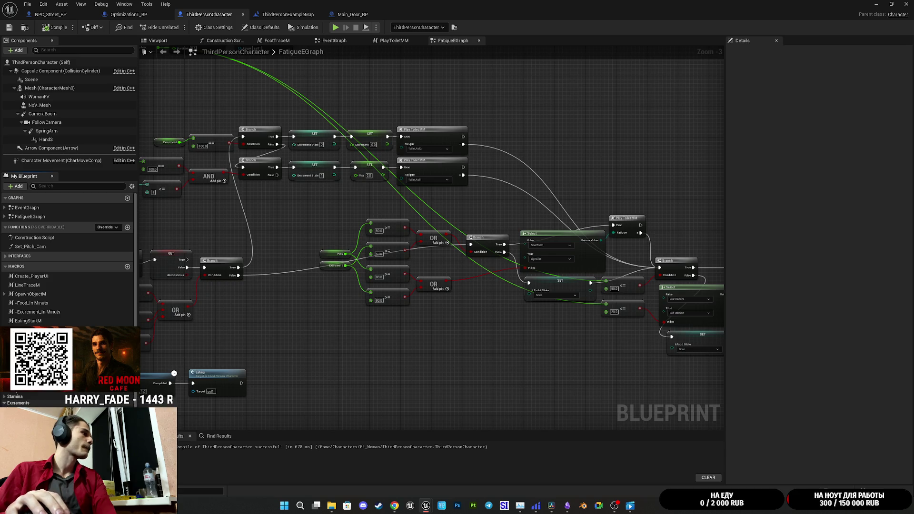
Confirm the Excrement default, set Piss to default to 98.0, and save ThirdPersonCharacter
left_click(28, 411)
type("57")
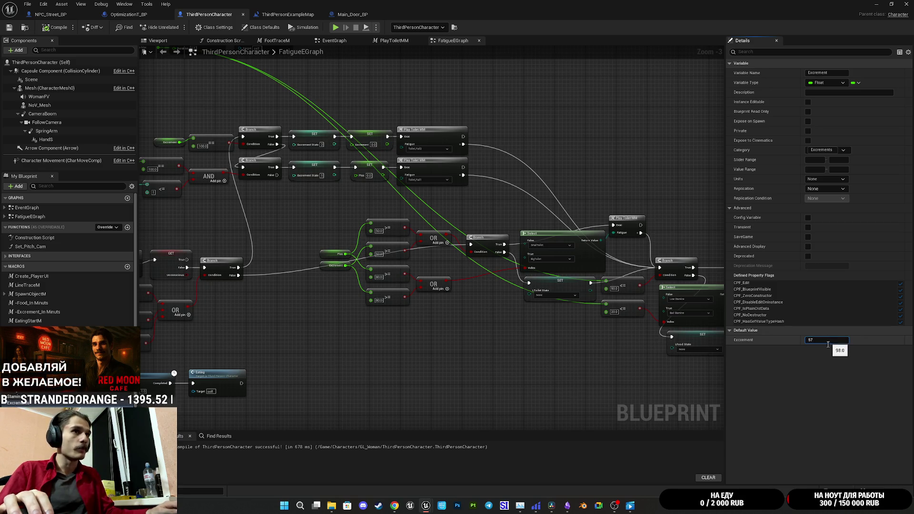
key("Return")
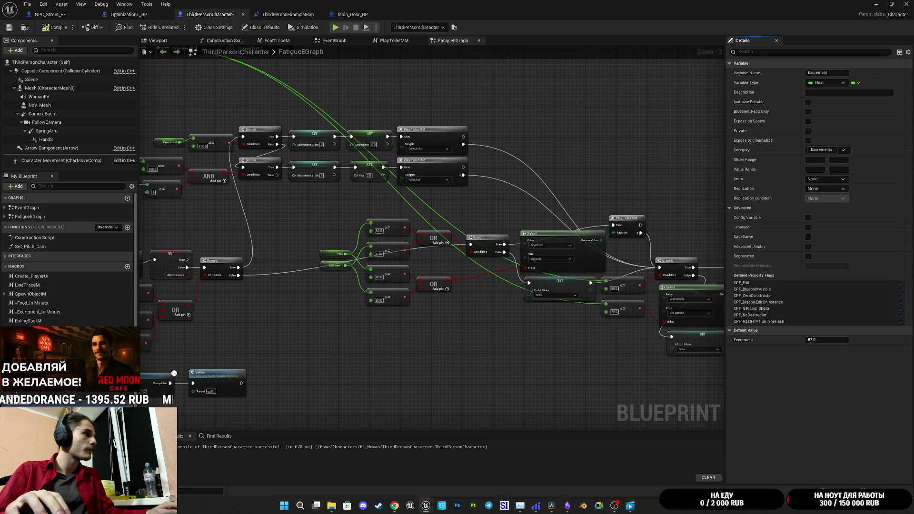
left_click(52, 362)
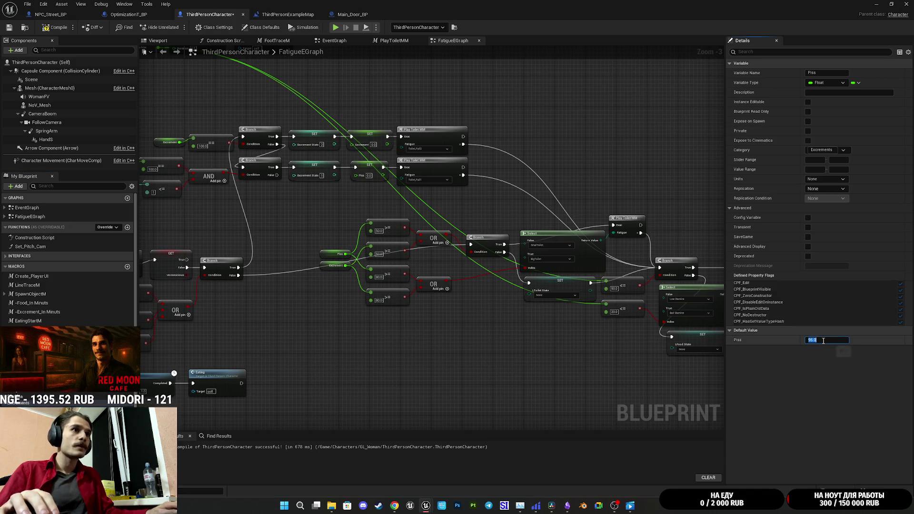
type("8")
key("Return")
left_click(9, 27)
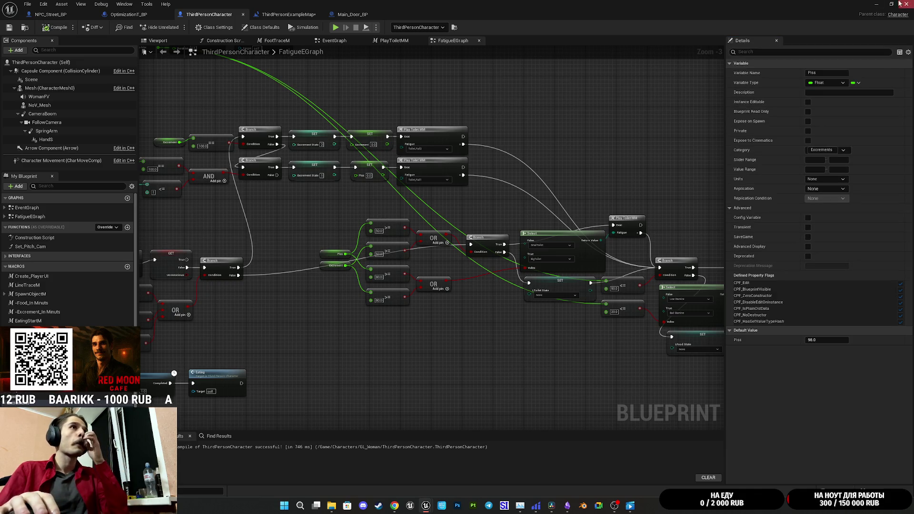
left_click(875, 3)
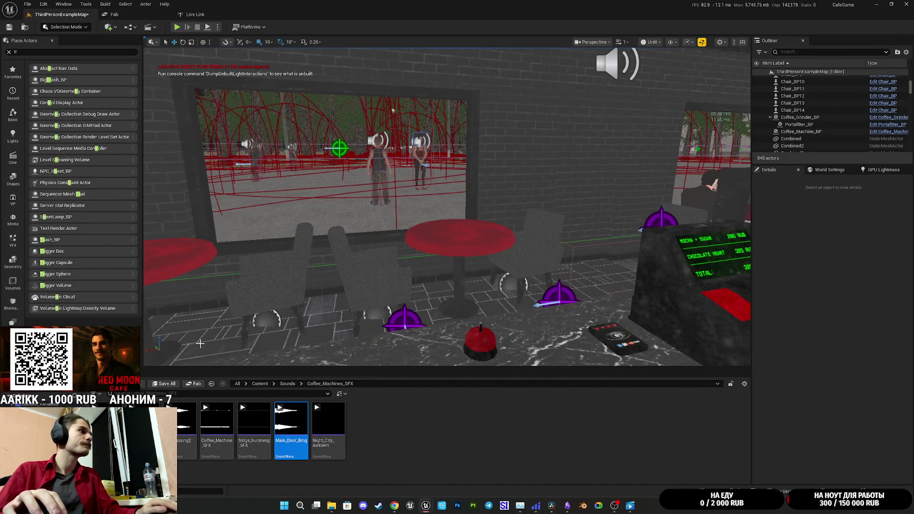
Start Play In Editor in the cafe level and pick up the filled red paper cup
left_click(177, 27)
key("F11")
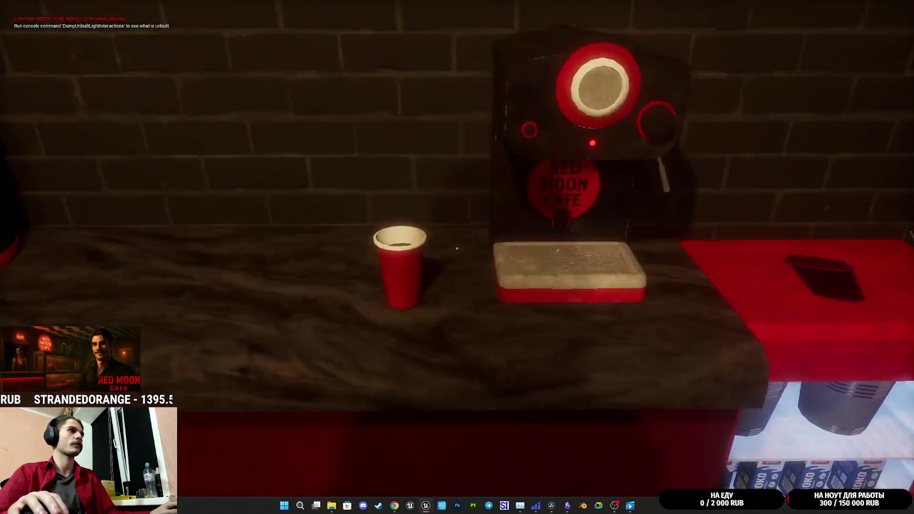
left_click(457, 248)
Lid the cup, hand it to the customer, and put the 1000 RUB note in the register
left_click(457, 248)
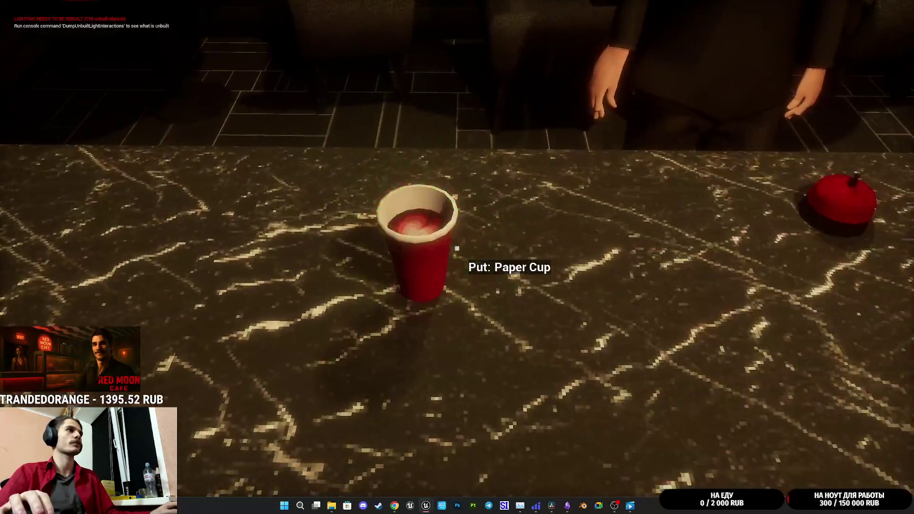
left_click(457, 248)
left_click(457, 248)
left_click(457, 248)
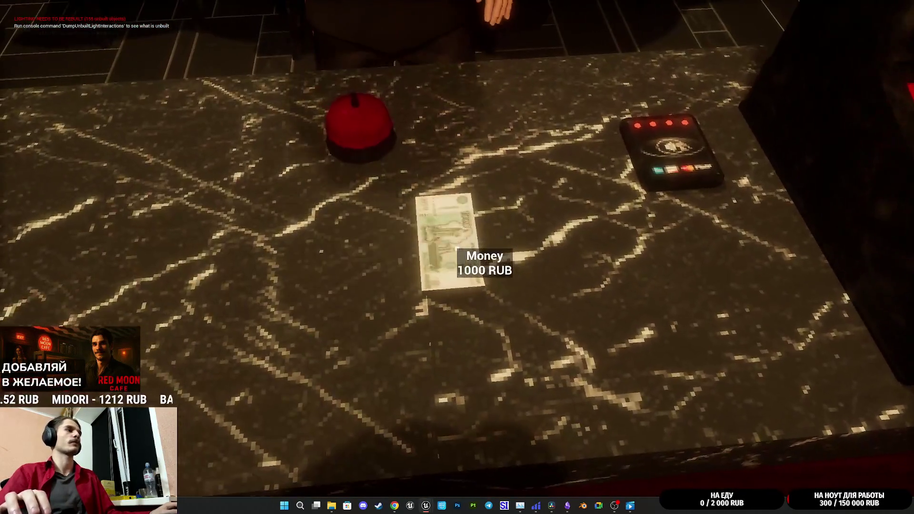
left_click(457, 248)
left_click(456, 248)
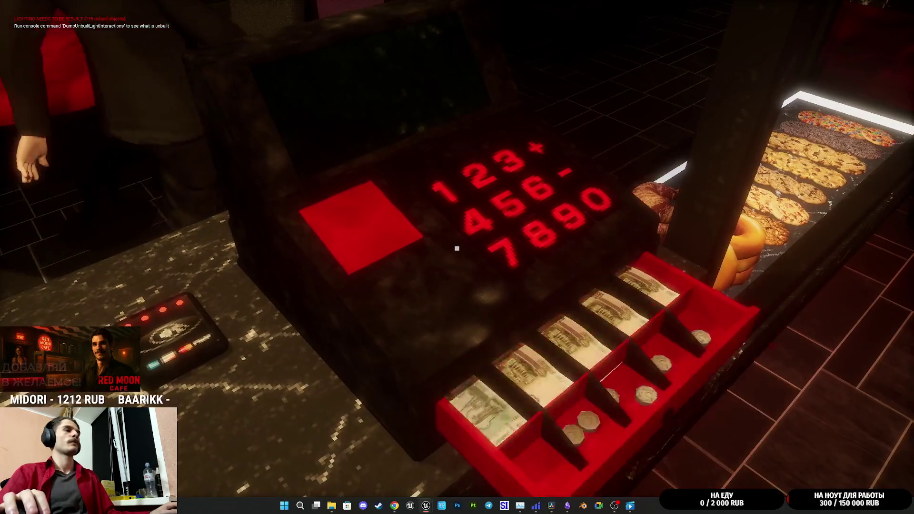
left_click(457, 248)
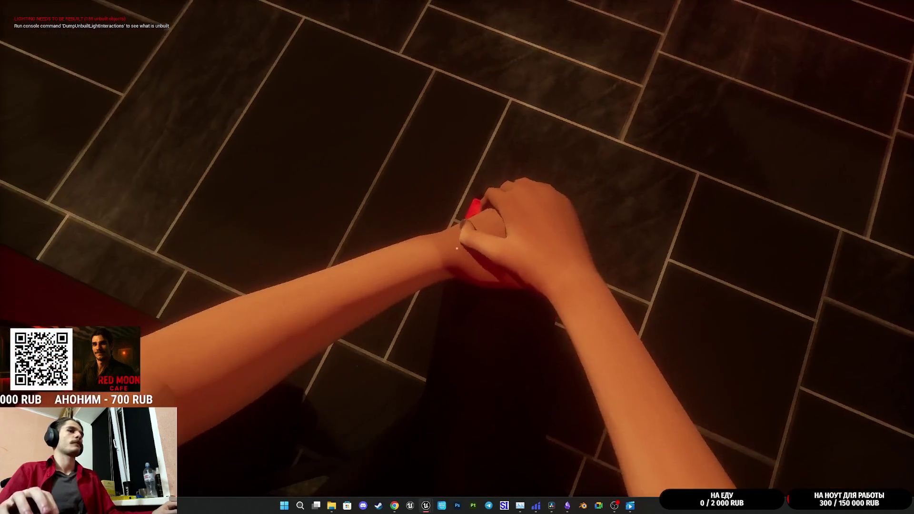
Stop the play session and return to the ThirdPersonCharacter Blueprint window
mouse_move(457, 248)
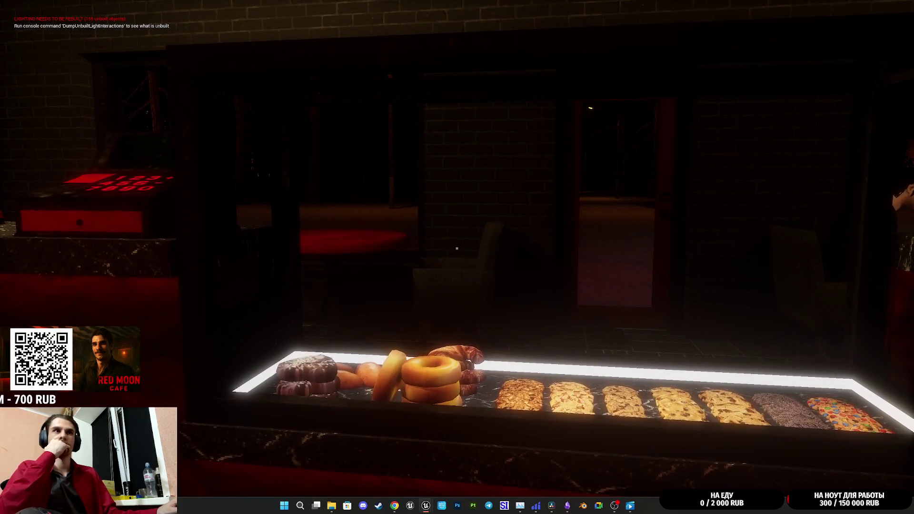
key("e")
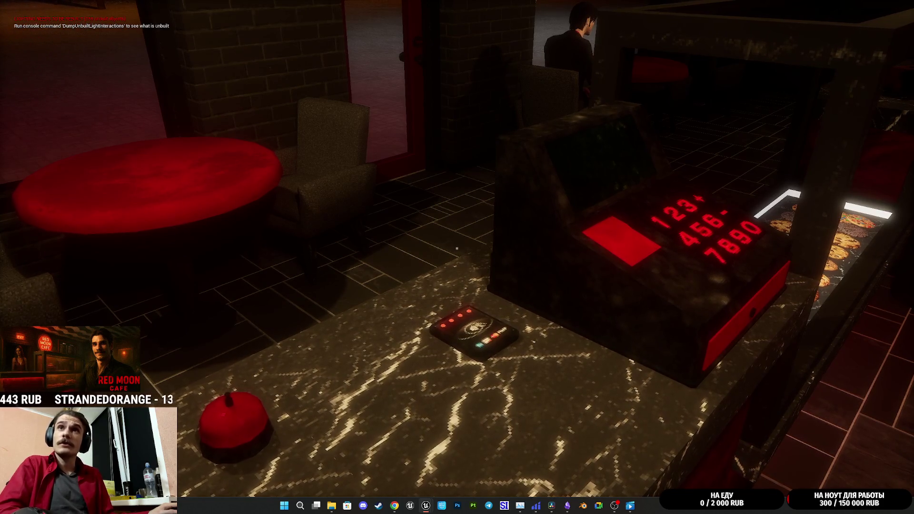
key("super")
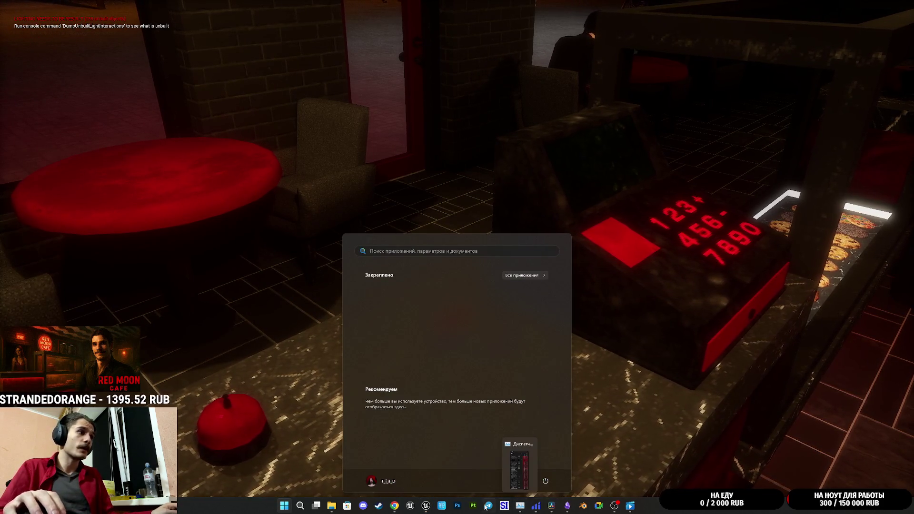
left_click(655, 374)
key("Escape")
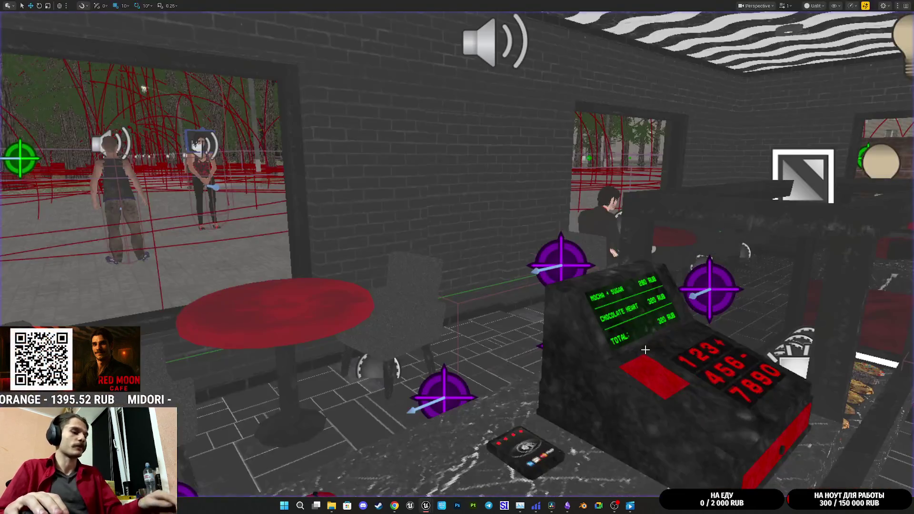
mouse_move(435, 493)
left_click(457, 466)
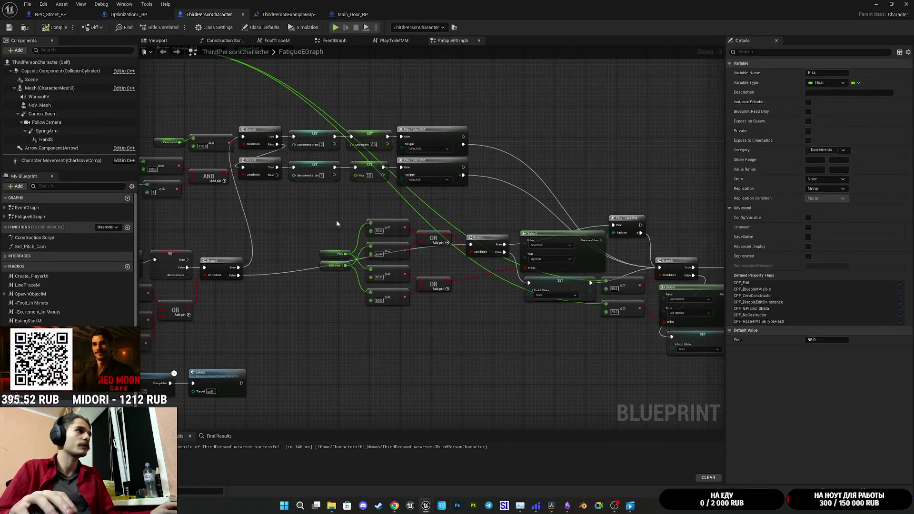
Wire the == node's result into the lower Branch's Condition and nudge the AND node down
scroll(550, 330, "up", 3)
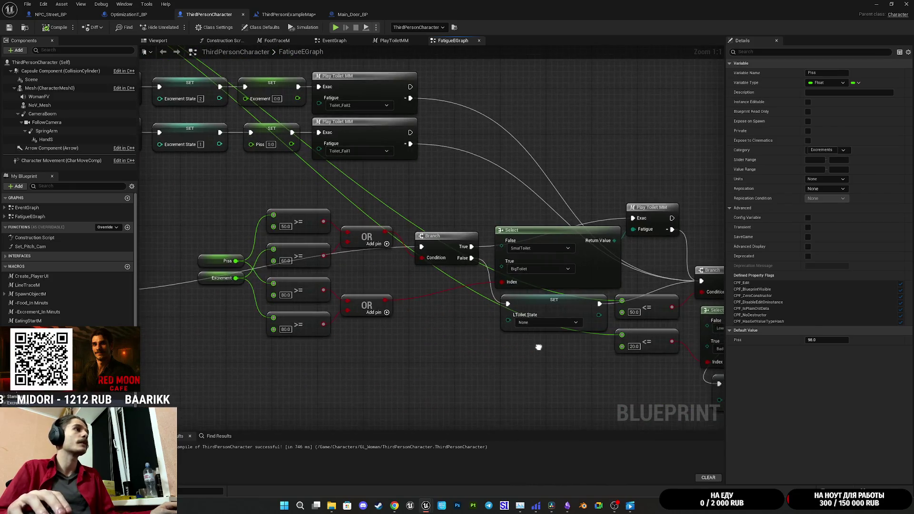
left_click_drag(539, 347, 625, 259)
left_click_drag(297, 248, 419, 274)
left_click_drag(279, 263, 424, 327)
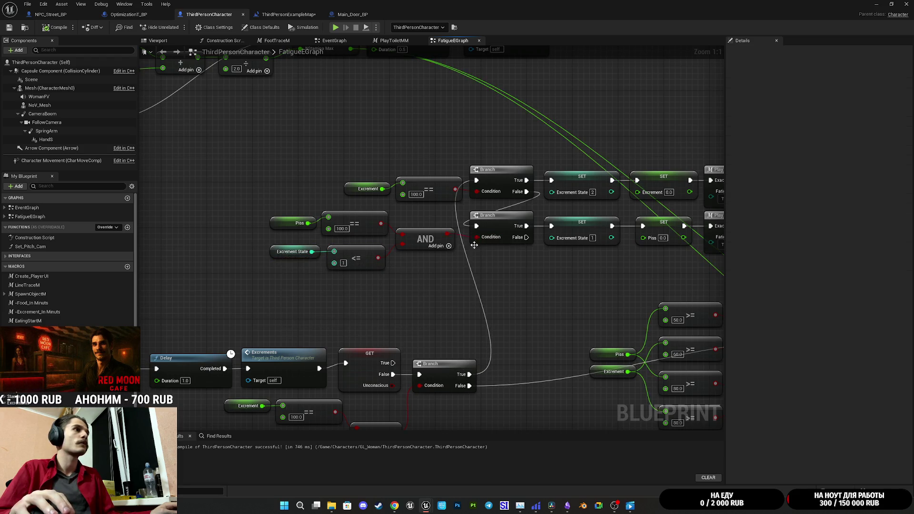
left_click_drag(474, 245, 488, 270)
left_click_drag(363, 228, 461, 241)
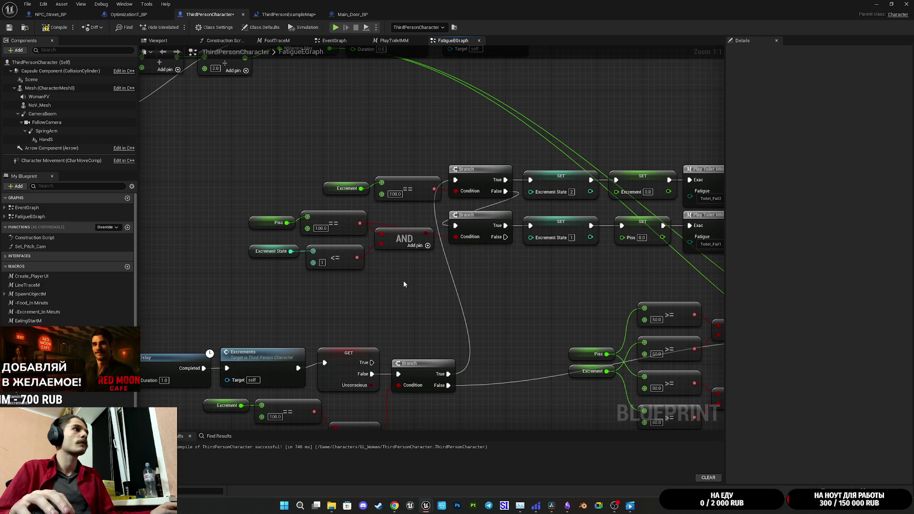
left_click_drag(403, 239, 404, 239)
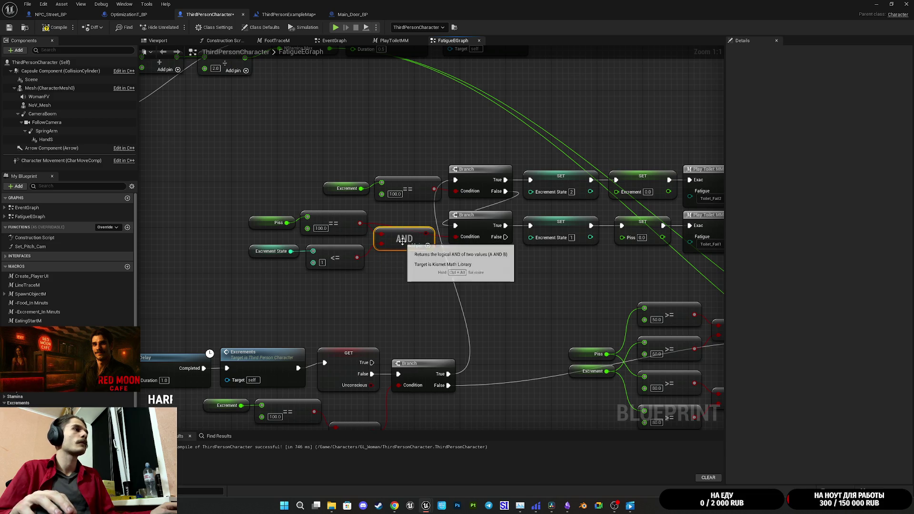
left_click(386, 277)
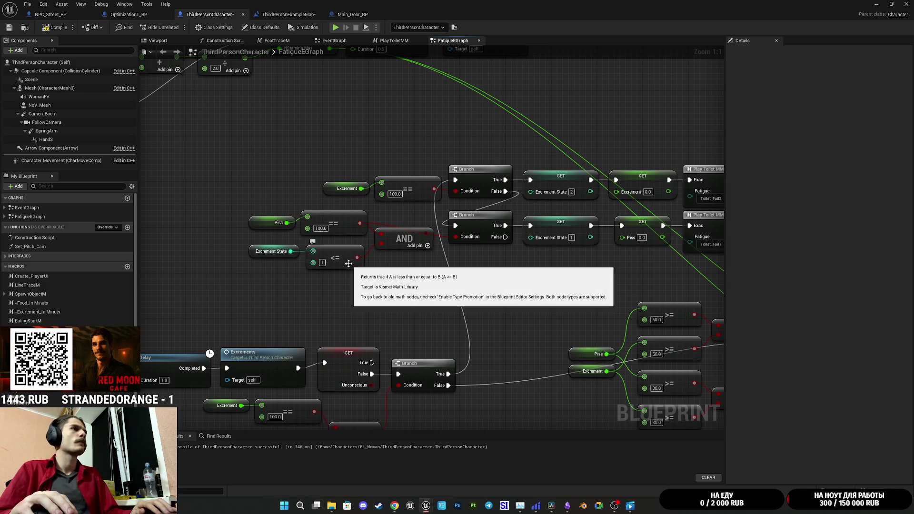
left_click(344, 260)
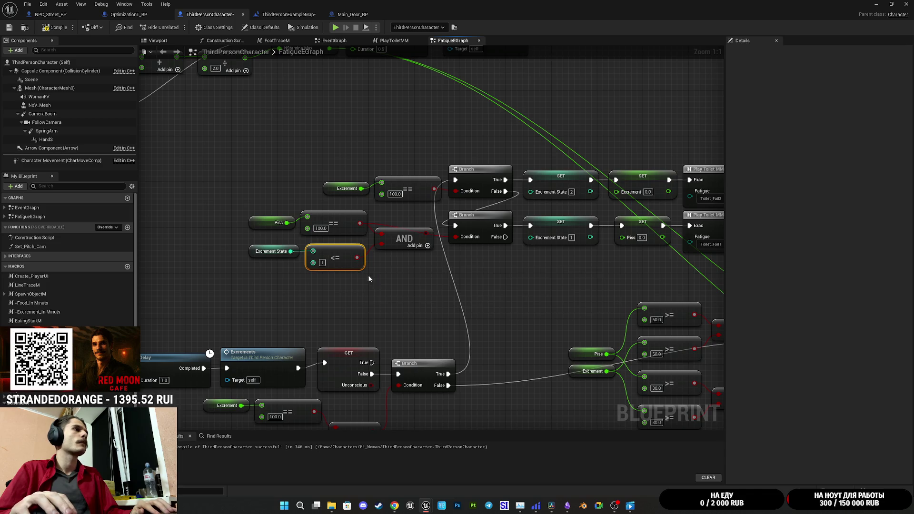
left_click(390, 281)
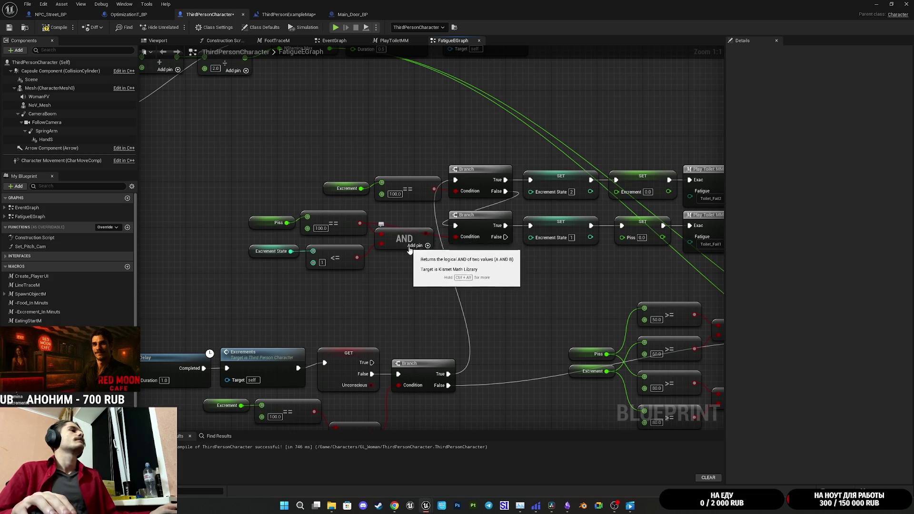
mouse_move(520, 256)
left_mouse_down()
mouse_move(418, 259)
mouse_move(452, 262)
left_mouse_up()
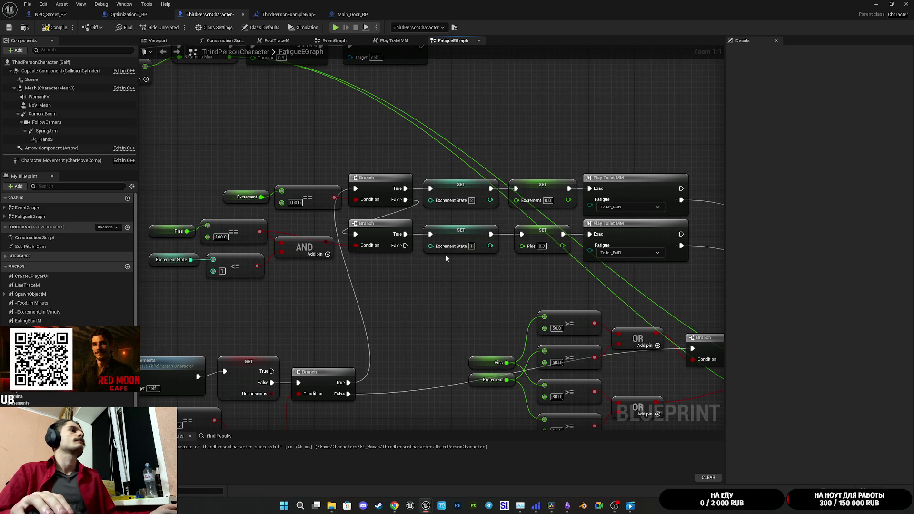
left_click_drag(409, 265, 463, 272)
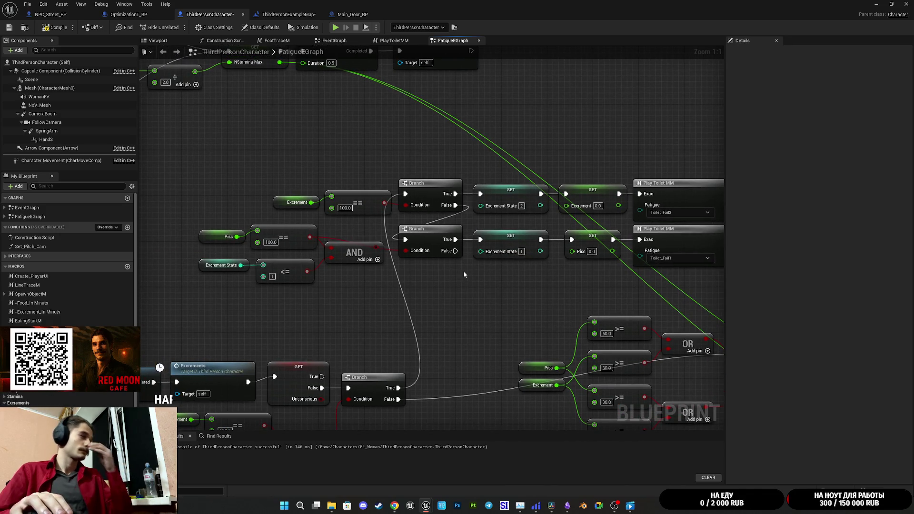
left_click_drag(521, 276, 489, 285)
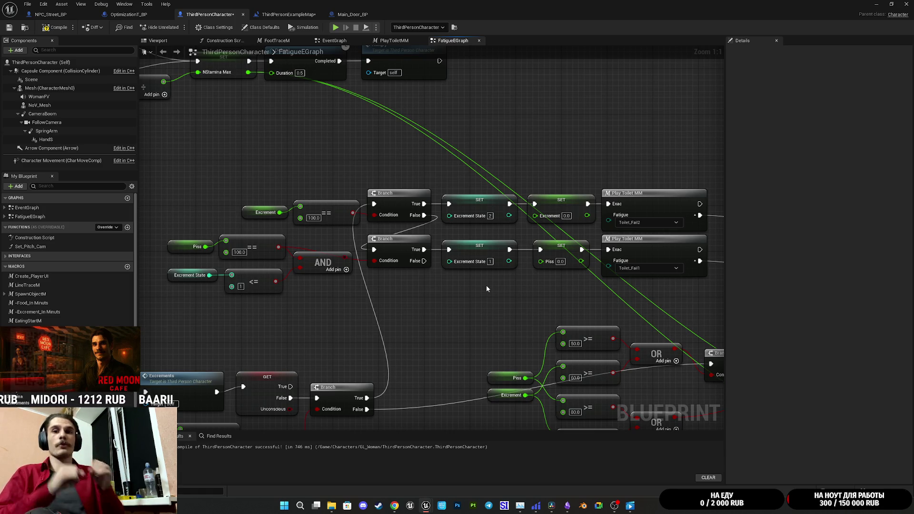
mouse_move(523, 291)
left_mouse_down()
mouse_move(587, 251)
mouse_move(550, 287)
left_mouse_up()
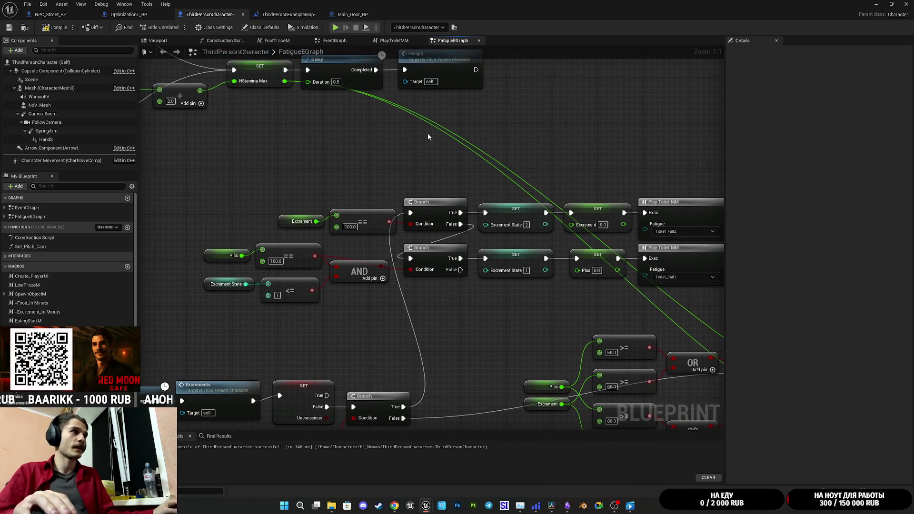
left_click_drag(599, 173, 574, 126)
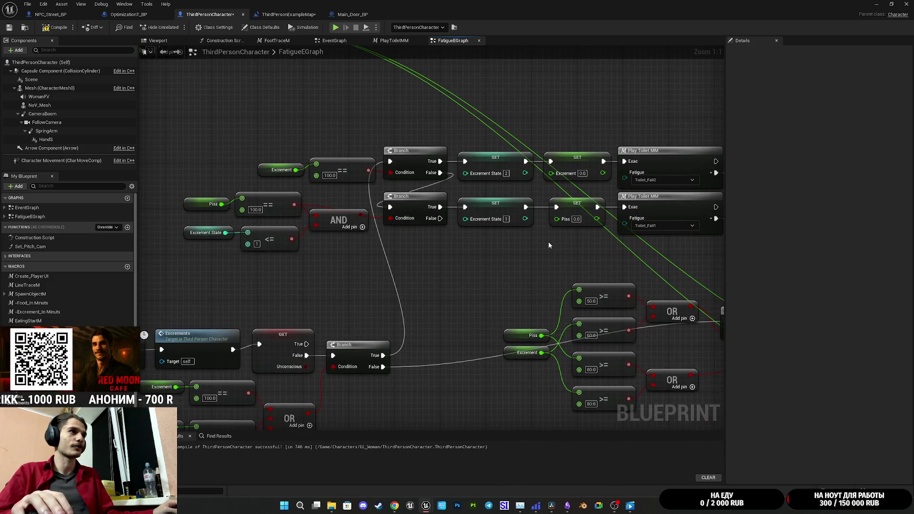
mouse_move(482, 237)
left_mouse_down()
mouse_move(508, 237)
mouse_move(489, 245)
mouse_move(484, 263)
mouse_move(515, 231)
mouse_move(491, 281)
left_mouse_up()
left_click_drag(345, 275, 372, 282)
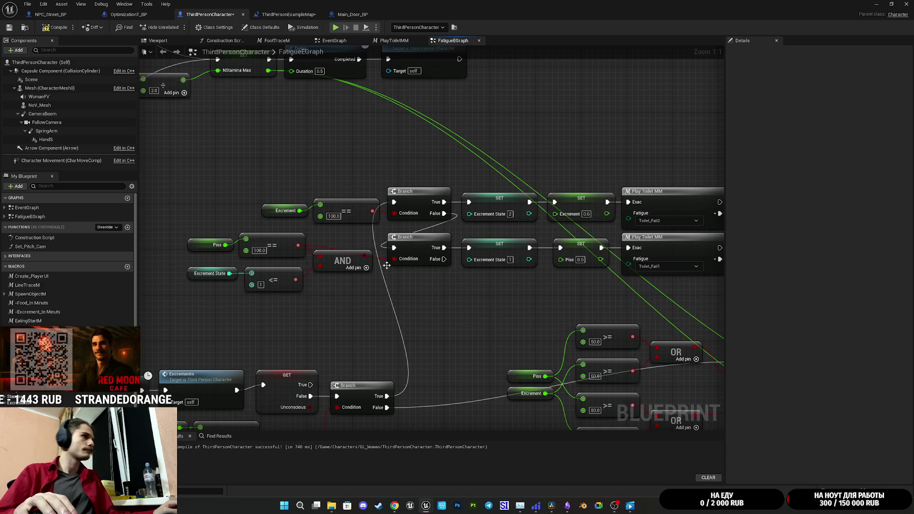
mouse_move(366, 259)
left_mouse_down()
mouse_move(453, 282)
mouse_move(422, 300)
left_mouse_up()
key("Escape")
Add a Select node feeding Excrement State, with its Index driven by the AND output
left_click_drag(468, 259, 486, 289)
type("select")
left_click(523, 319)
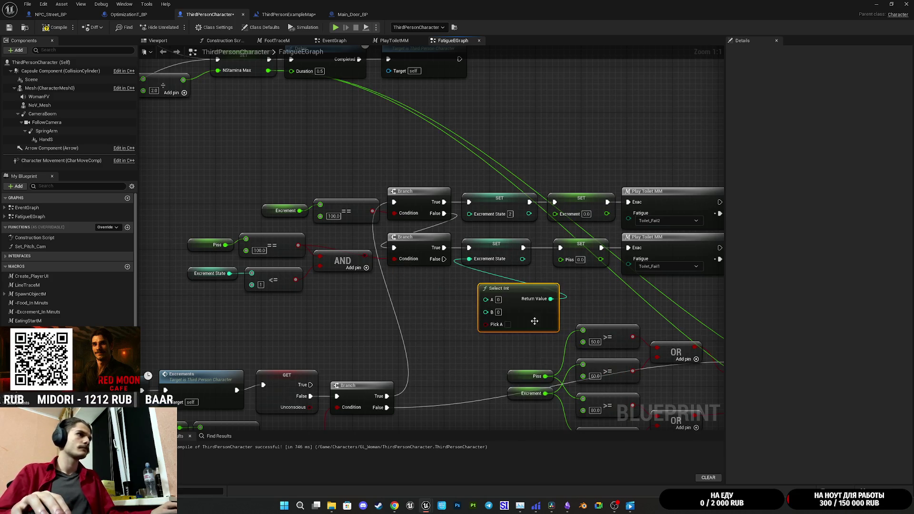
key("Delete")
left_click_drag(468, 259, 480, 286)
type("sel")
scroll(523, 361, "down", 3)
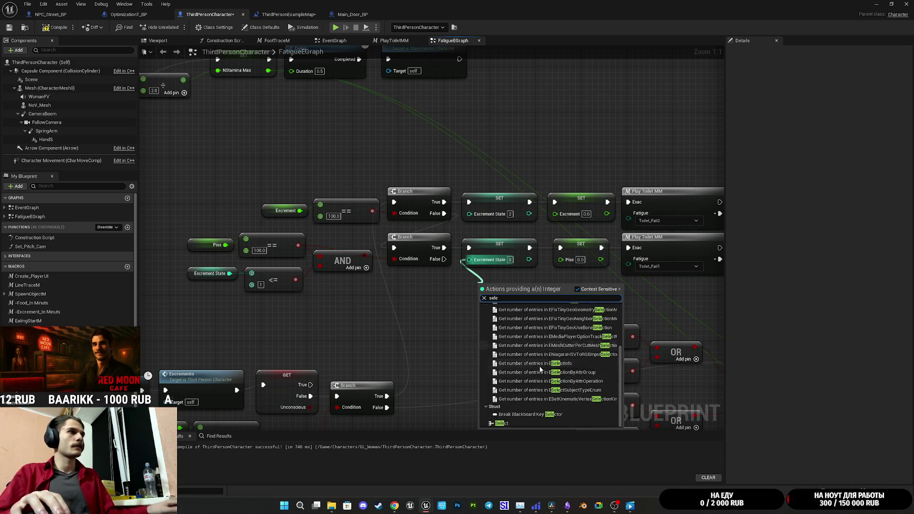
left_click(524, 414)
mouse_move(446, 323)
left_mouse_down()
mouse_move(348, 302)
mouse_move(365, 256)
left_mouse_up()
left_click_drag(496, 320, 514, 314)
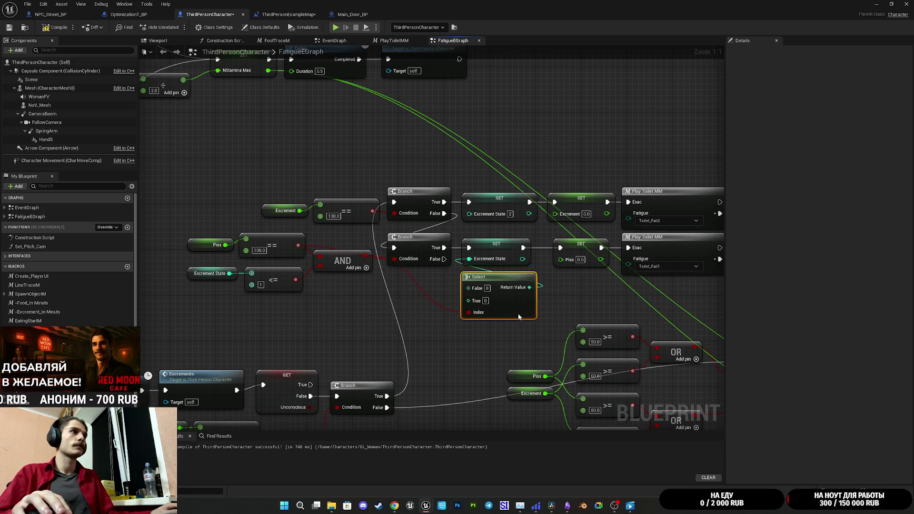
Set the Select node's False value to 2 and its True value to 1
left_click(481, 287)
type("2")
left_click(565, 301)
left_click(478, 301)
type("1")
left_click(604, 299)
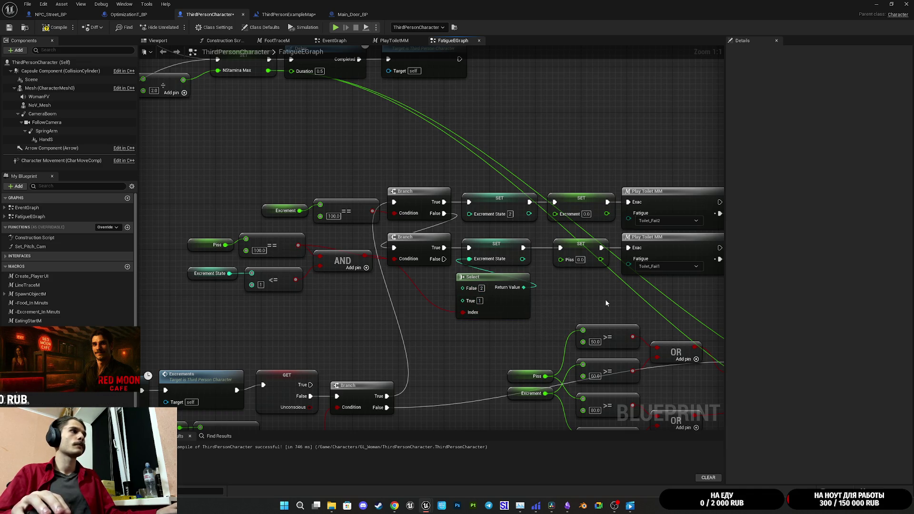